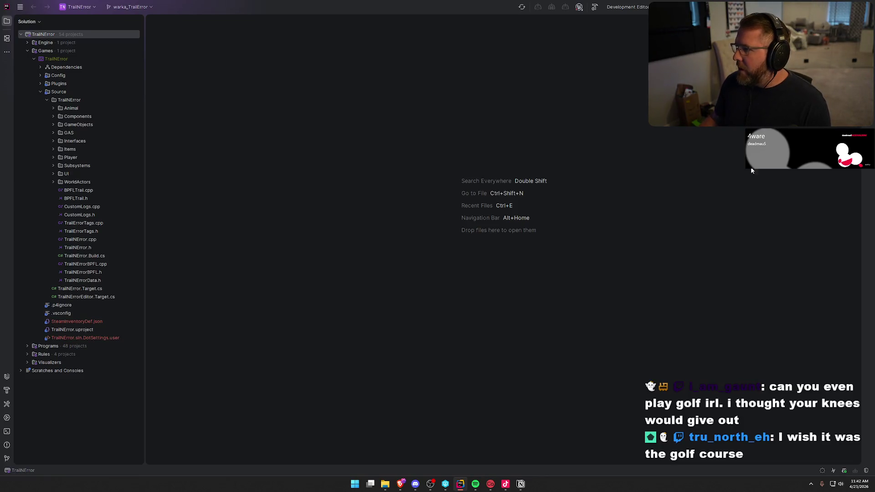
Build the TrailNError project in Rider until it succeeds, then close the Unreal editor log panel
key("ctrl+shift+b")
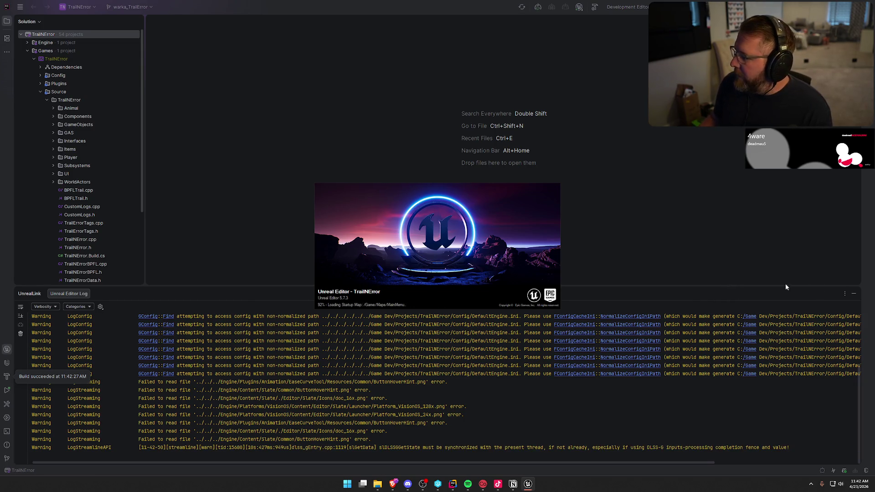
left_click(855, 295)
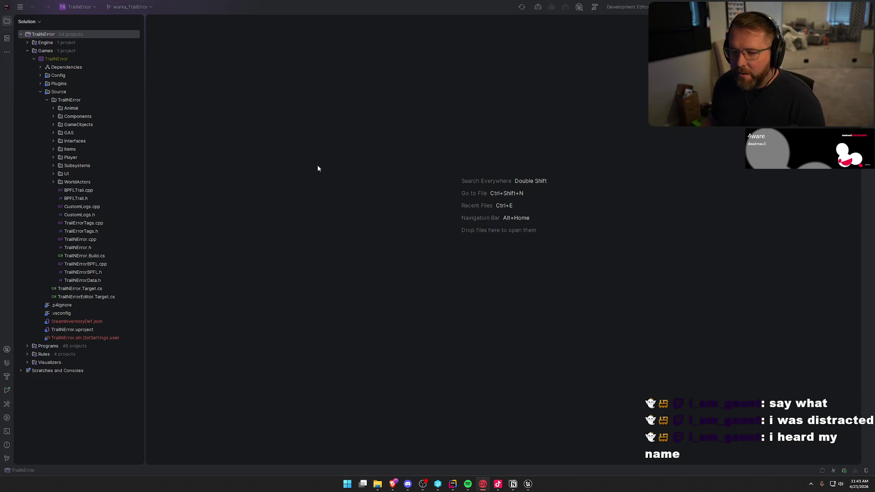
left_click(366, 247)
Decline reopening asset editors and browse the Content Drawer to the UI > EndScreen folder
left_click(527, 484)
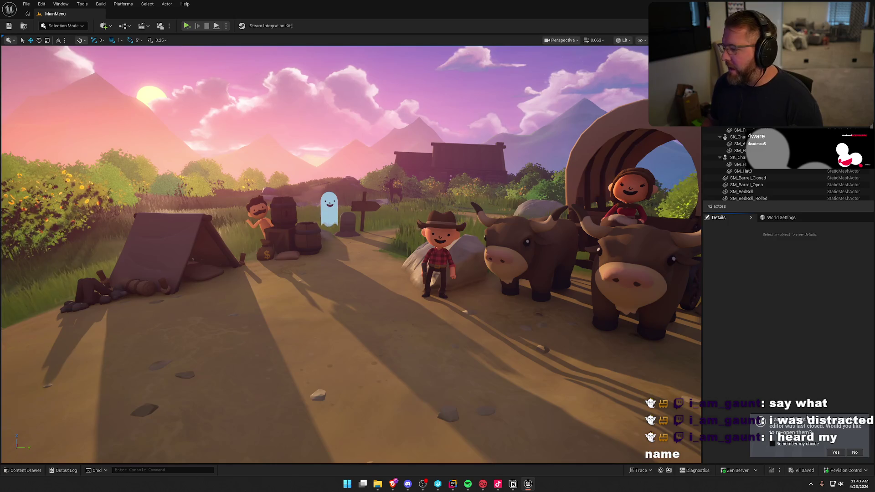
left_click(853, 452)
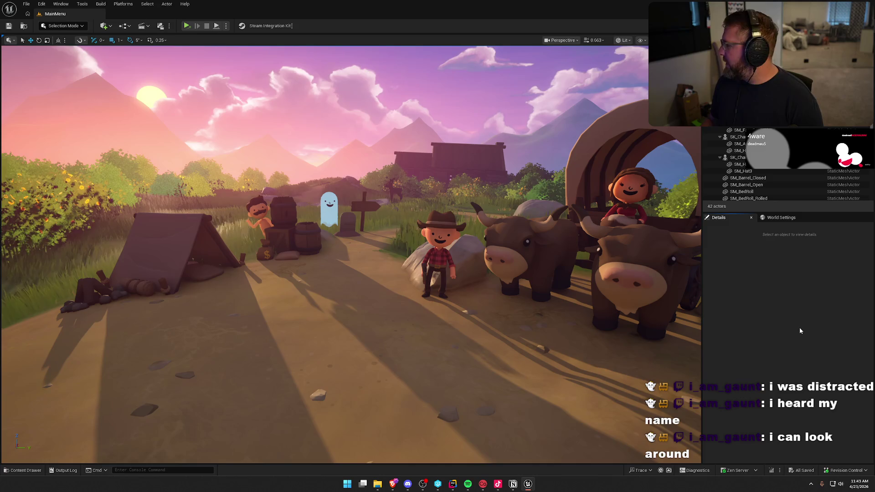
key("ctrl+space")
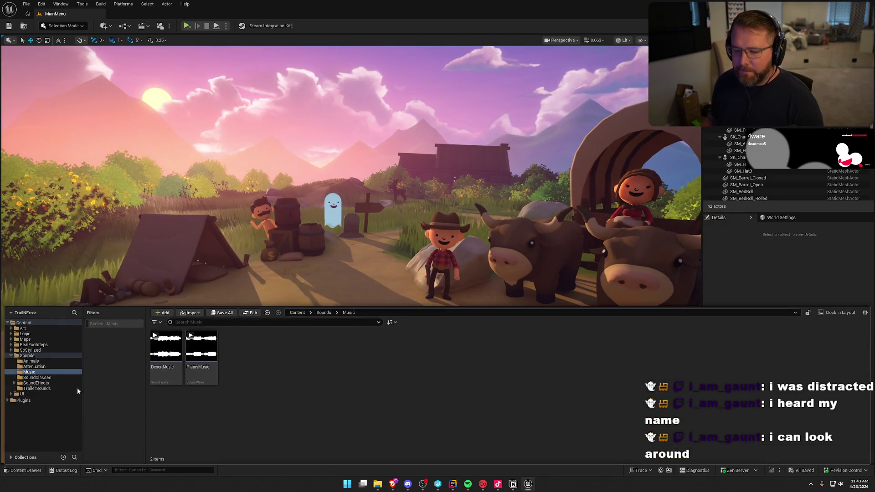
left_click(15, 355)
left_click(24, 339)
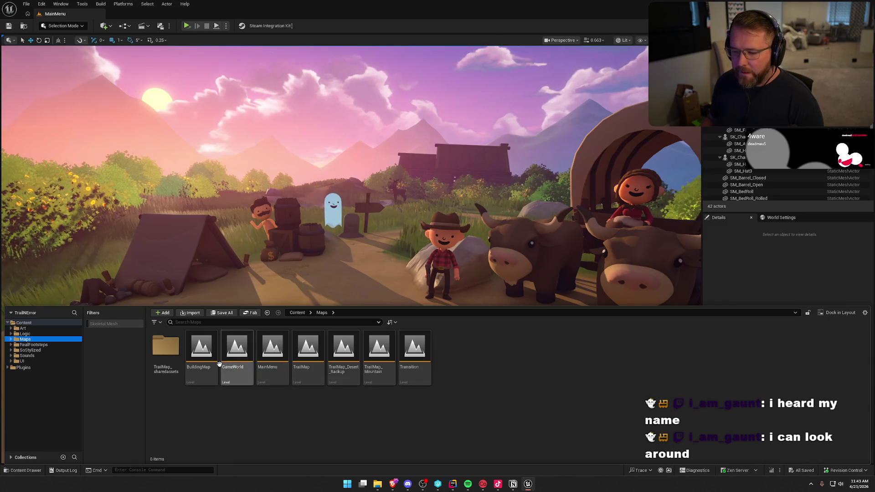
left_click(36, 360)
double_click(237, 347)
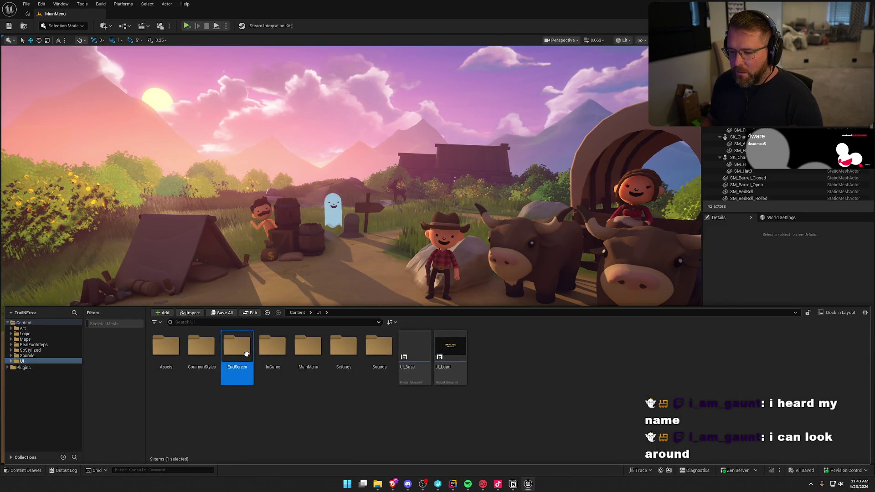
Delete the UI_Map widget blueprint and open UI_EndReport for editing
left_click(202, 348)
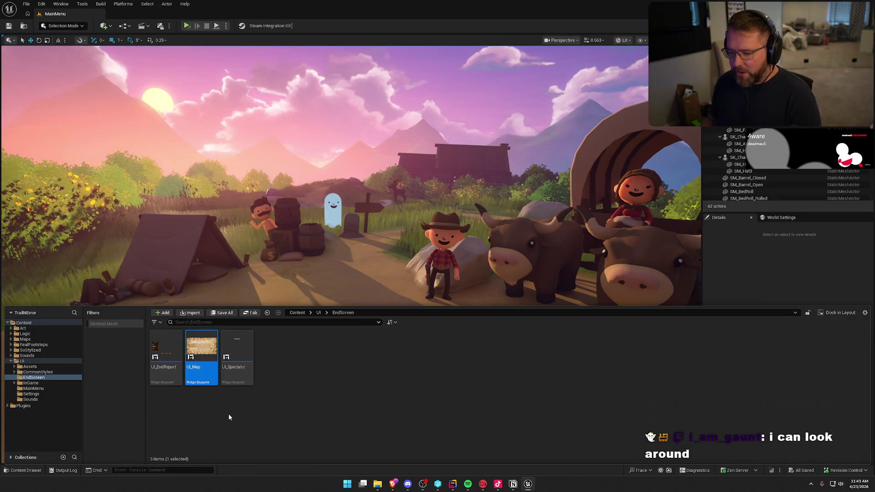
key("Delete")
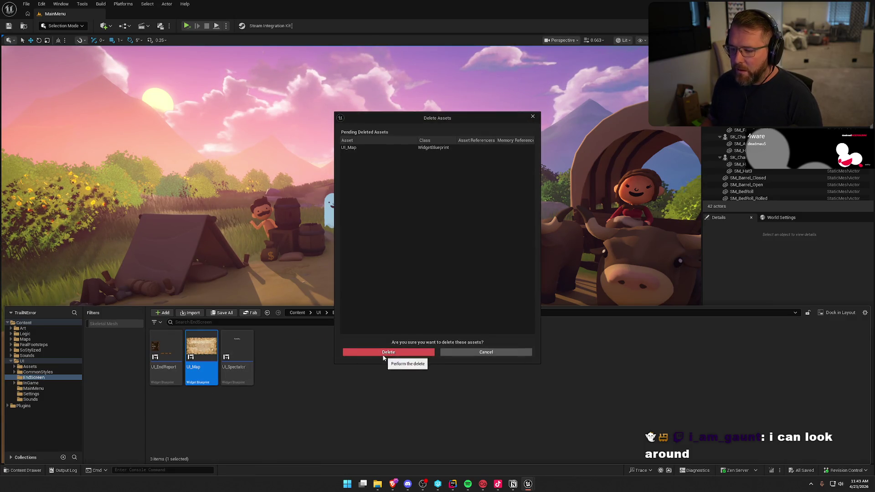
left_click(383, 353)
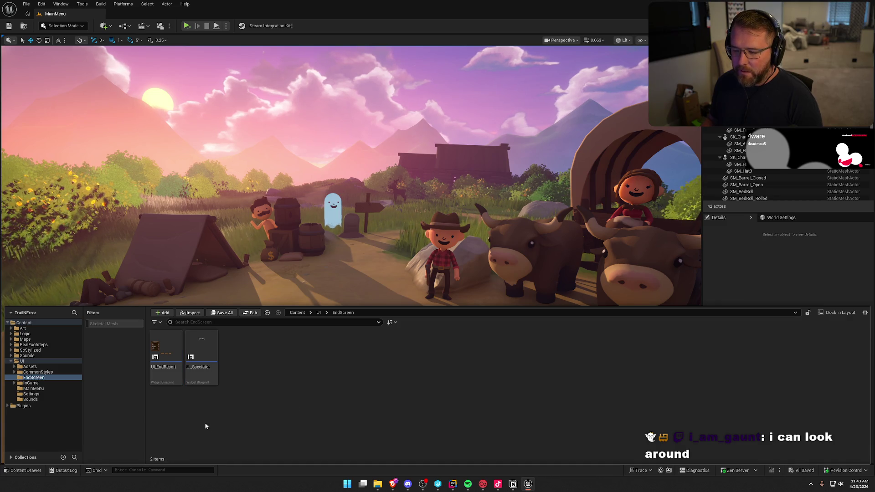
double_click(165, 351)
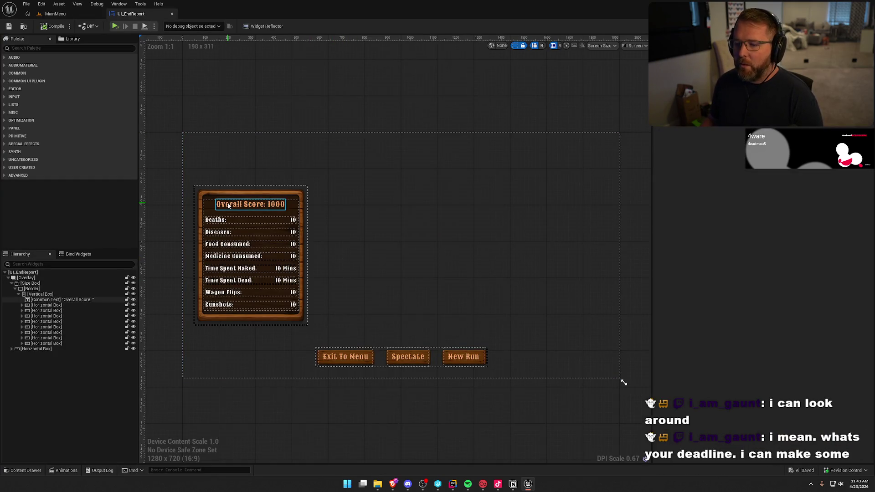
Delete the Overall Score title text, hide the dashed widget outlines, then undo the deletion
scroll(229, 206, "up", 1)
left_click(244, 204)
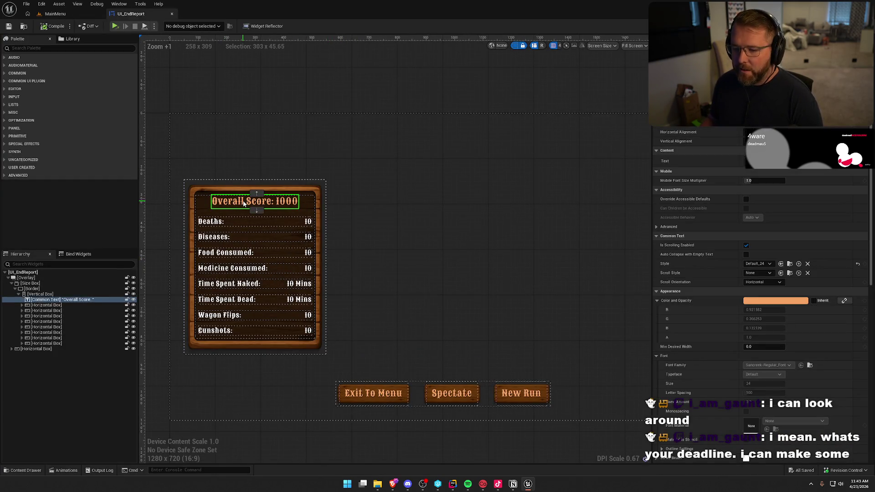
key("Delete")
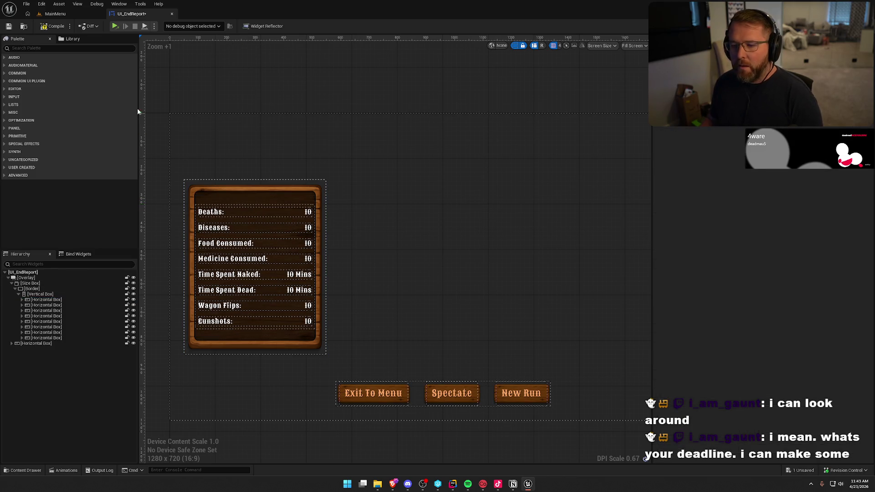
left_click(516, 45)
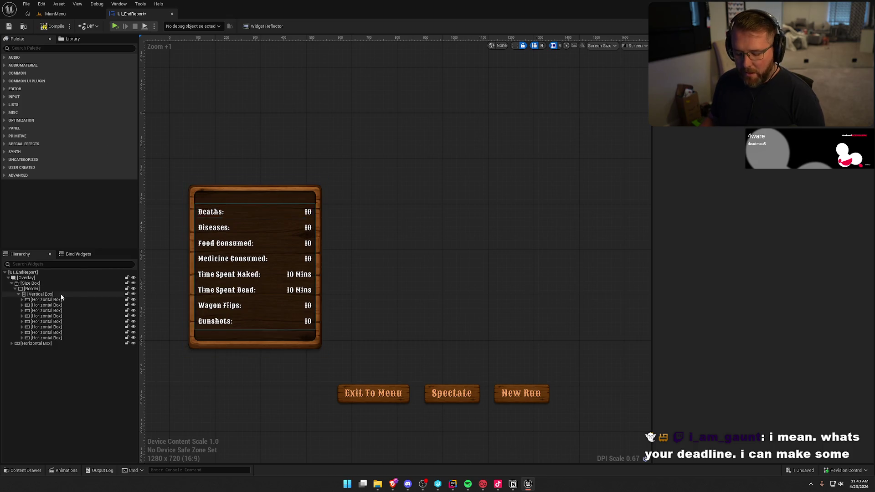
key("ctrl+z")
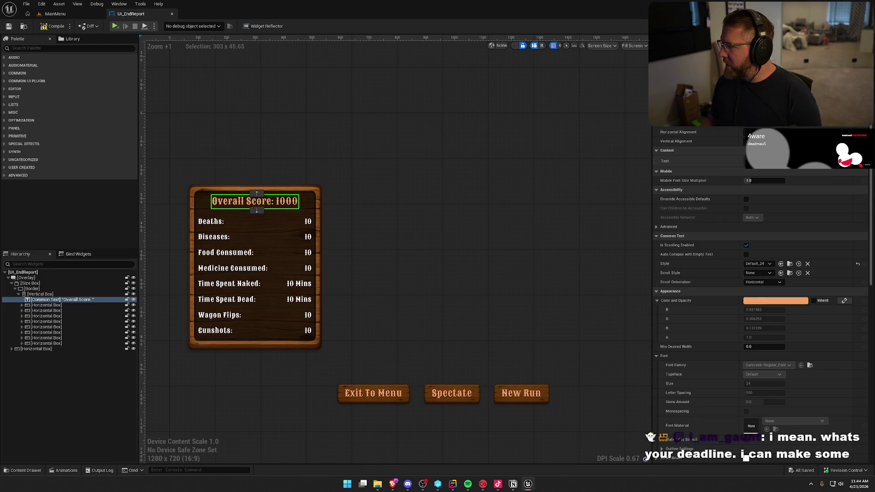
Remove the title's score binding, retitle it 'Trail Stats:', and save, checking out the package
left_click(802, 169)
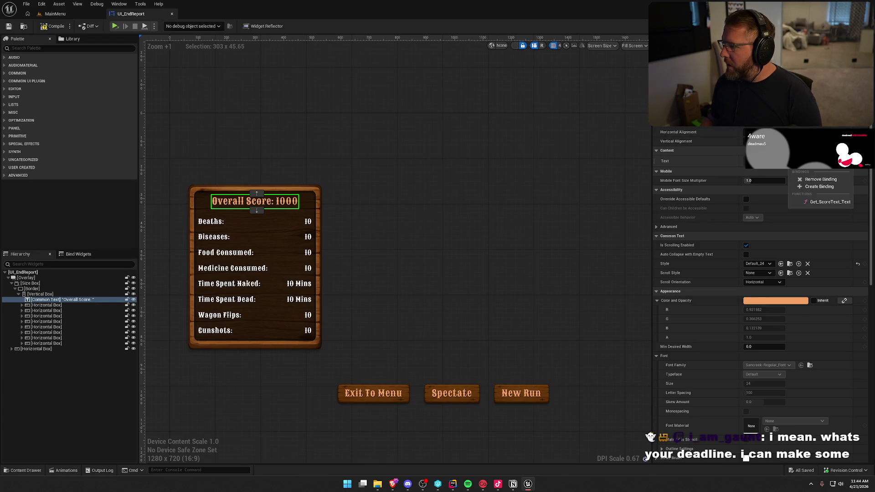
left_click(814, 180)
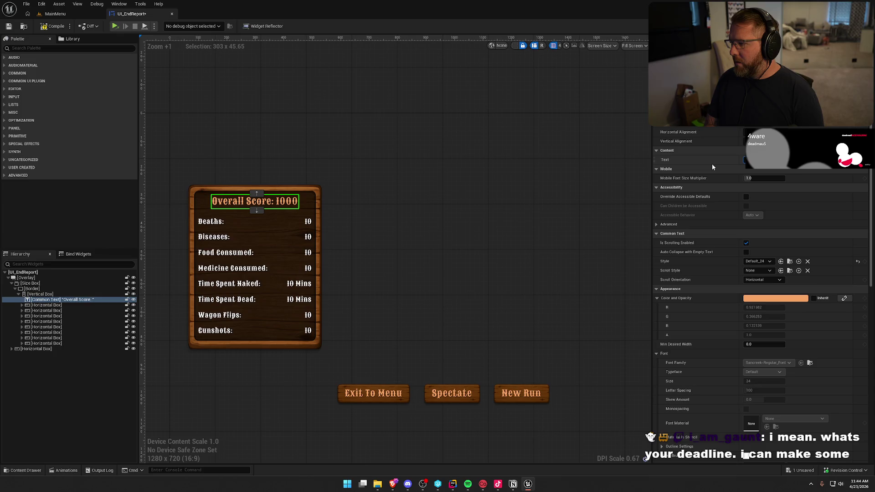
key("Return")
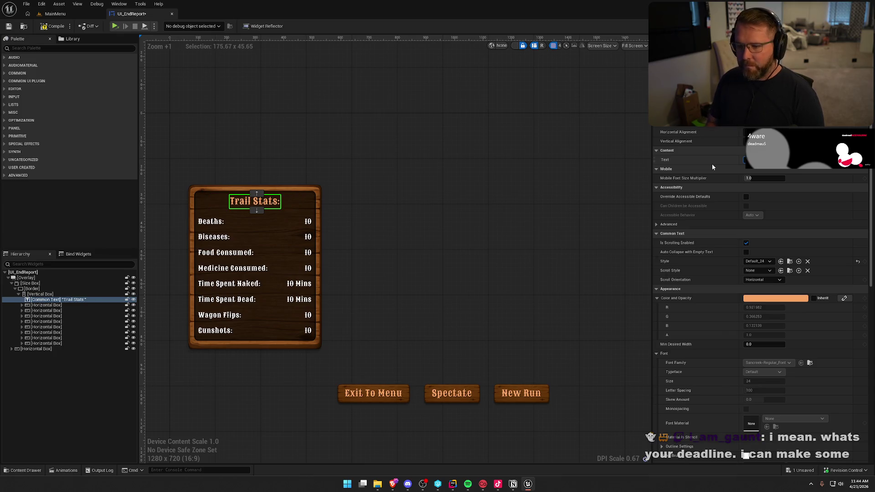
left_click(286, 79)
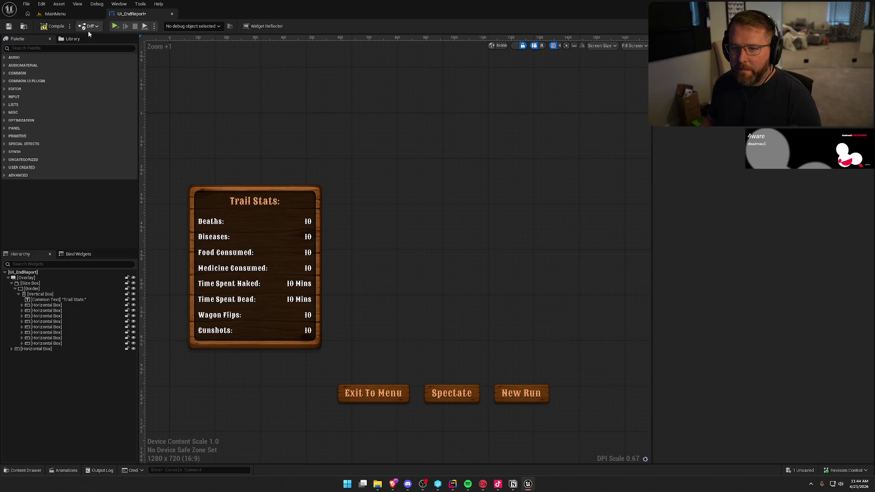
key("ctrl+s")
left_click(447, 320)
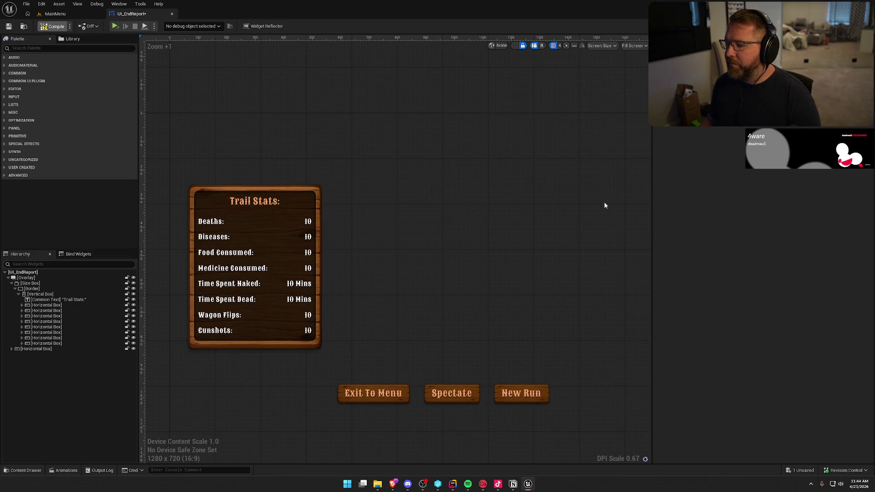
Open the Get_ScoreText_Text function graph and select its score-calculation nodes
left_click(847, 26)
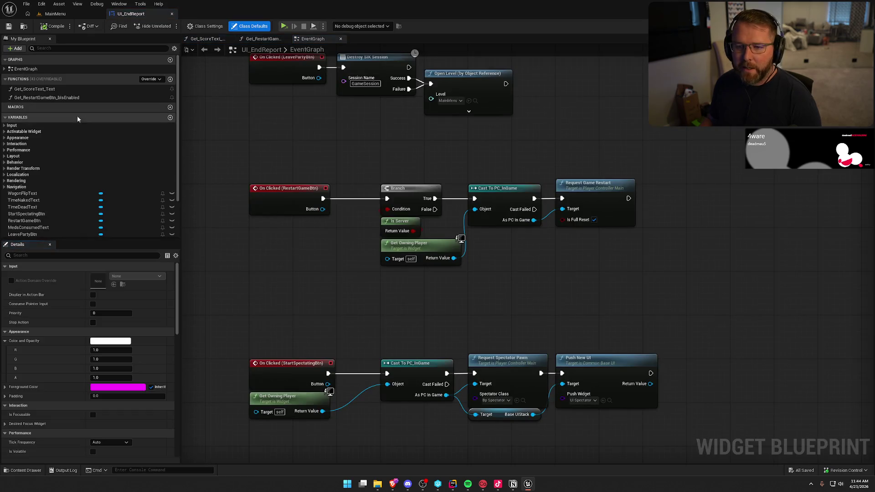
left_click(40, 90)
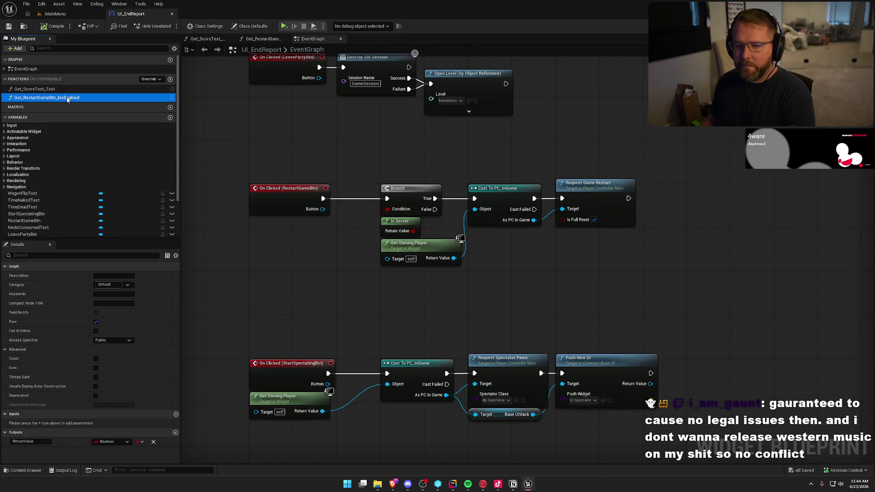
double_click(58, 89)
left_click_drag(281, 213, 410, 269)
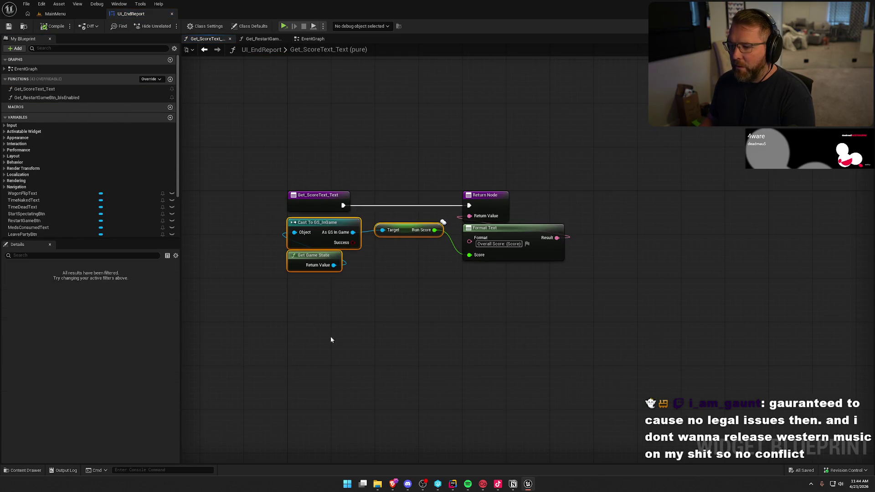
Delete Get_ScoreText_Text, save and close UI_EndReport, then glance at Rider and Notion
left_click(55, 89)
key("Delete")
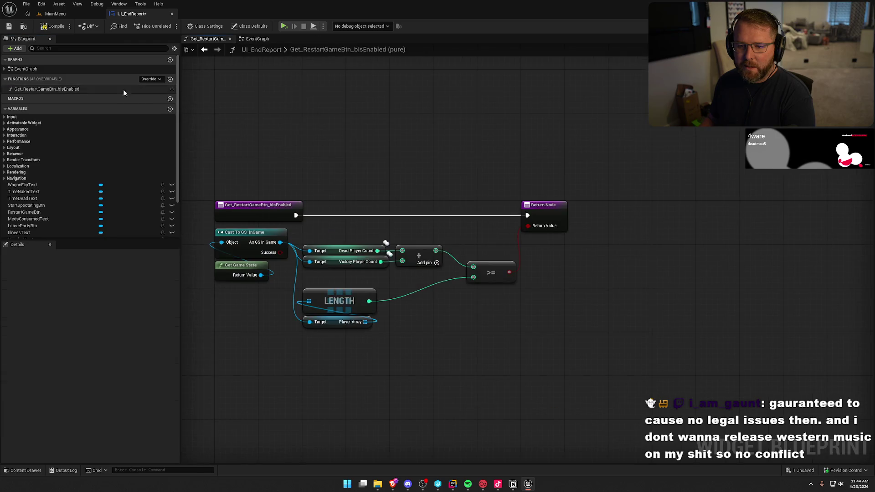
key("ctrl+s")
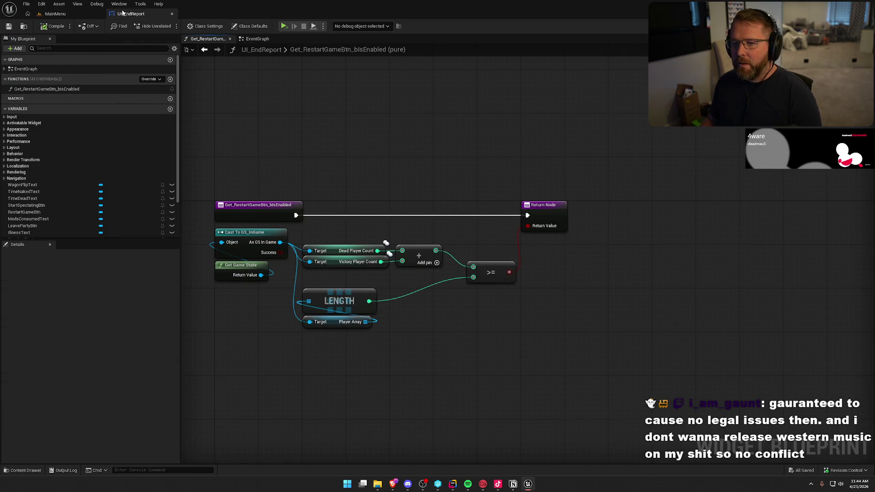
left_click(172, 14)
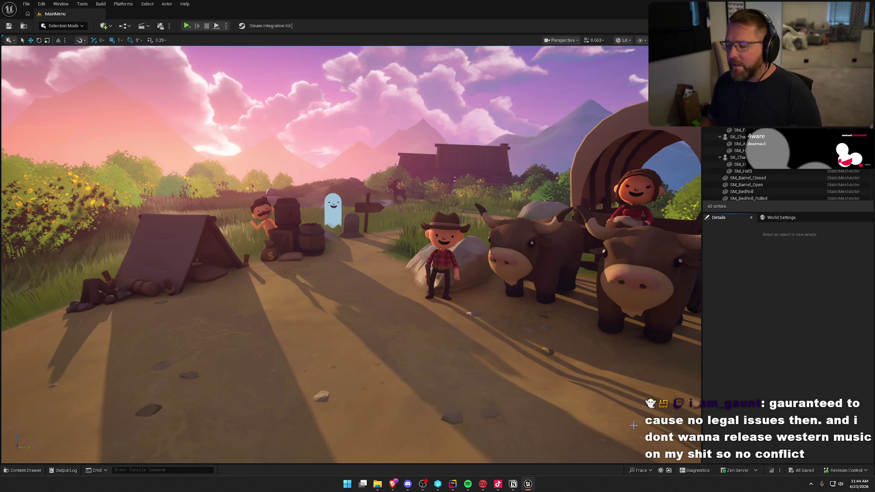
left_click(453, 483)
left_click(527, 484)
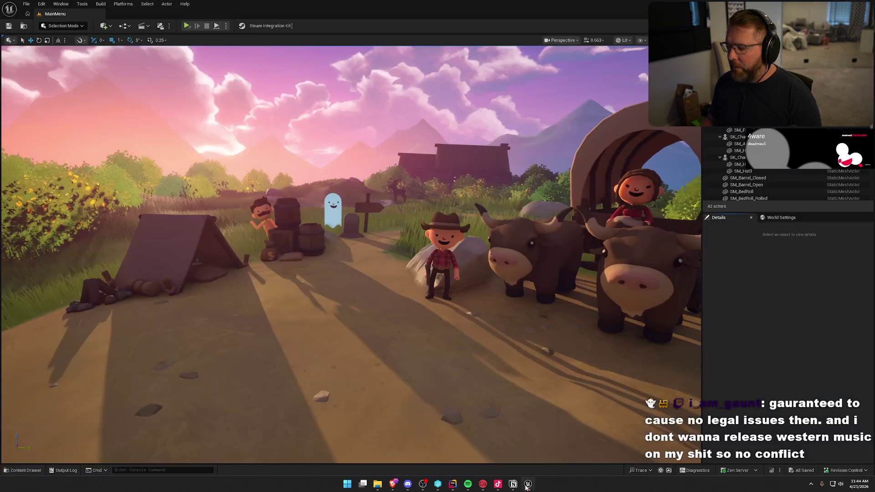
left_click(513, 484)
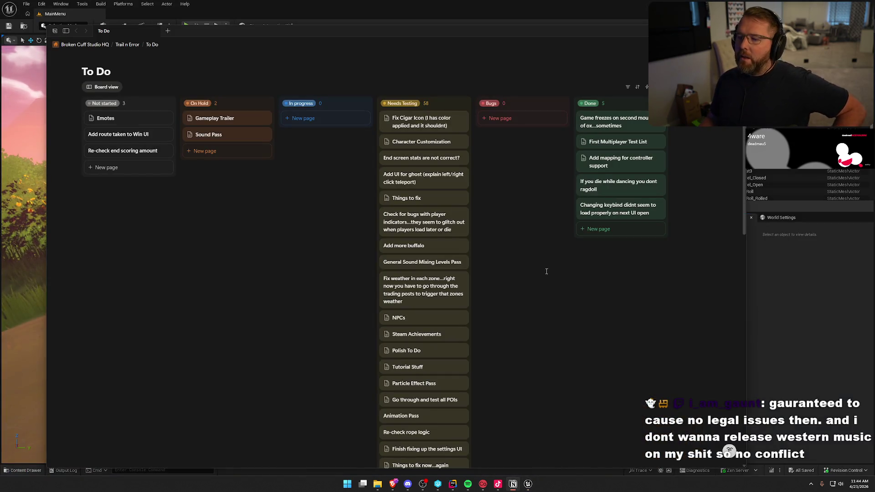
left_click(796, 279)
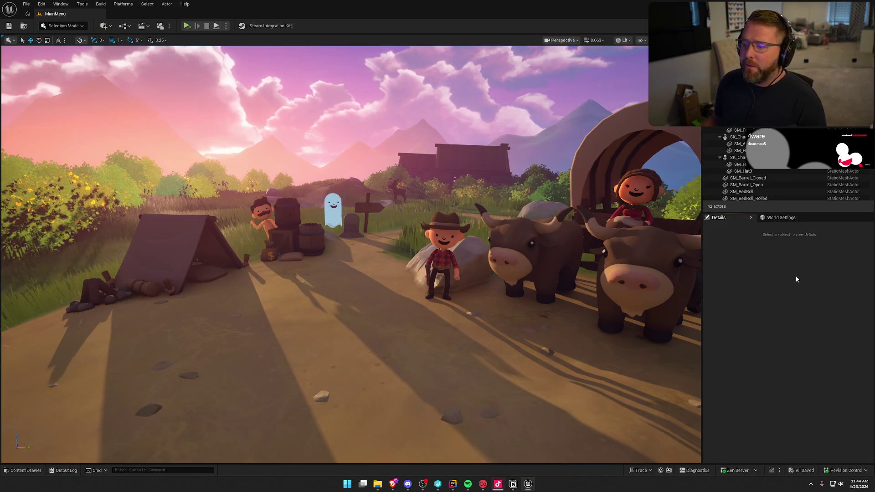
scroll(390, 228, "up", 3)
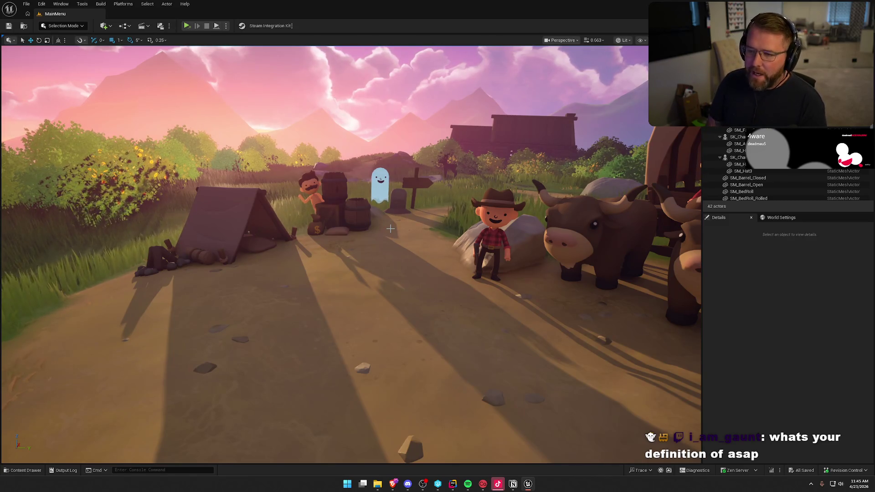
left_click(123, 4)
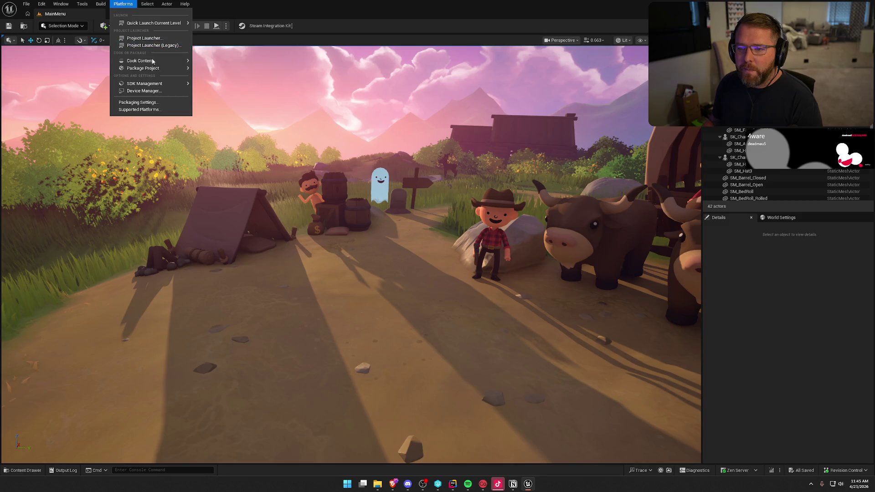
mouse_move(159, 69)
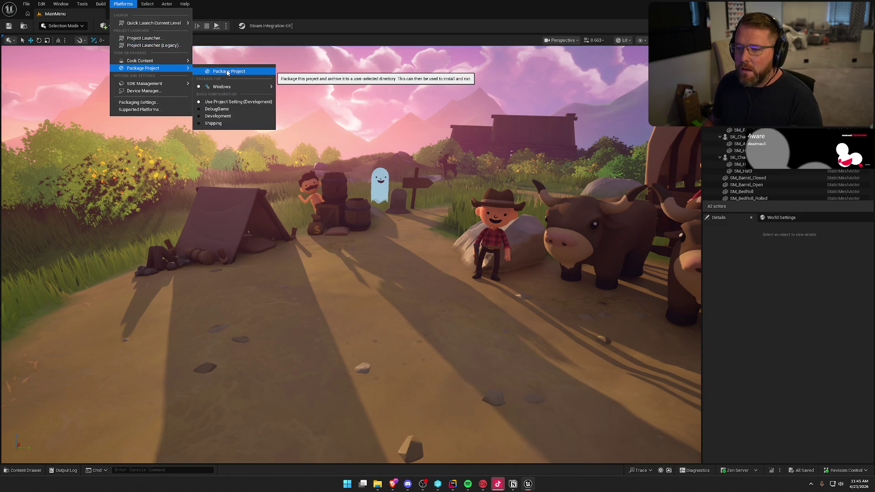
left_click(123, 4)
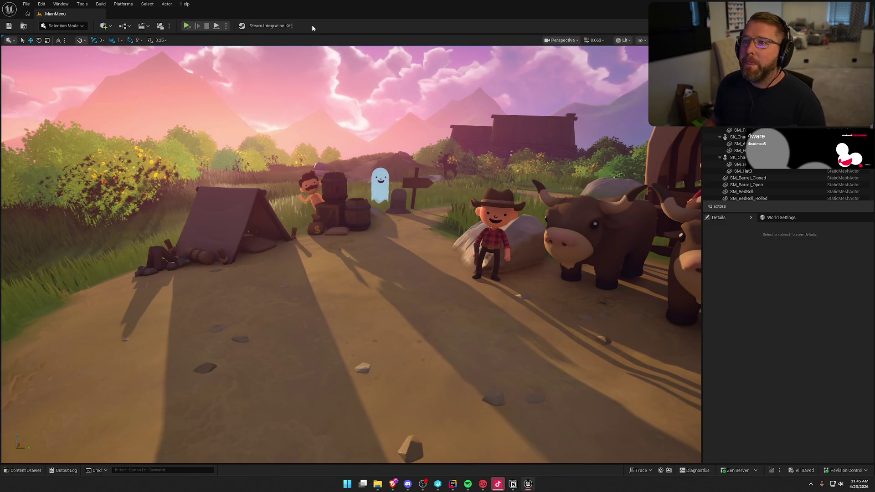
left_click_drag(254, 115, 267, 163)
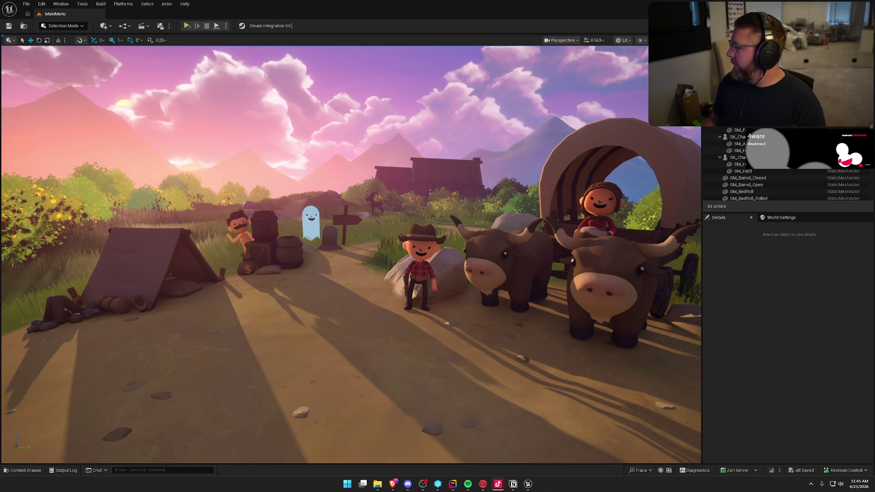
Frame the whole covered wagon and more sky in the MainMenu viewport, briefly checking Notion
left_click(789, 313)
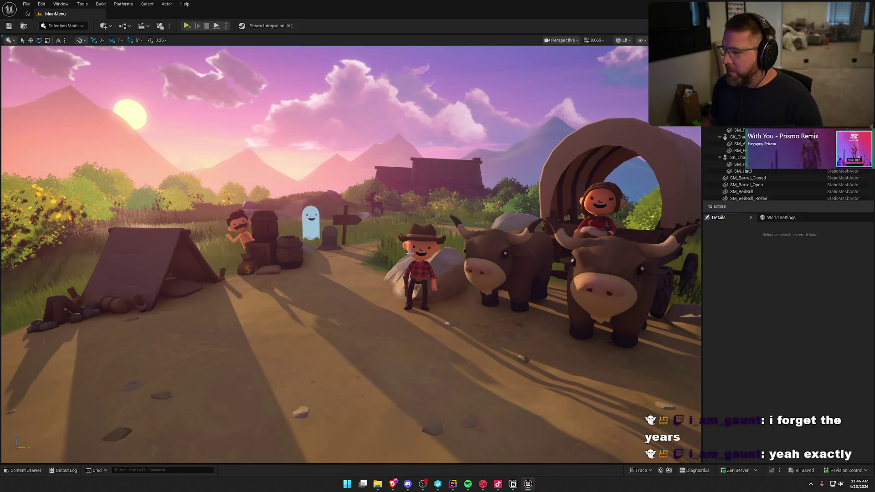
left_click(529, 484)
left_click(529, 484)
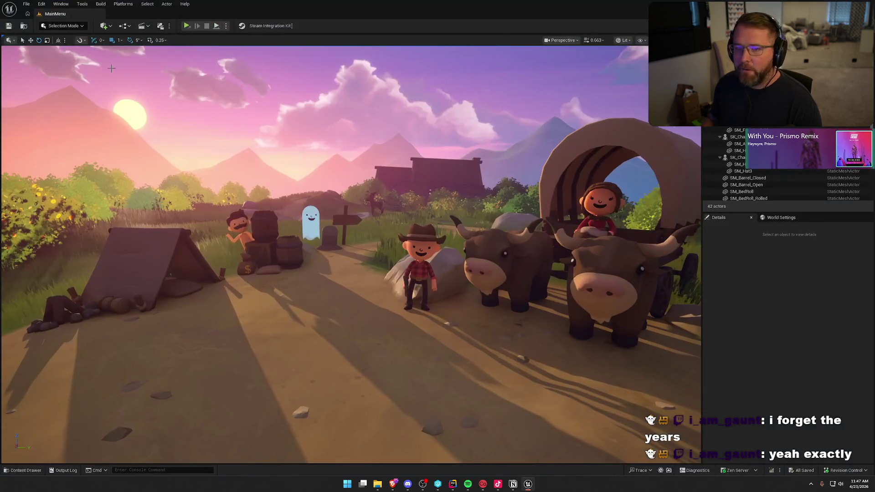
Open Project Settings from the Edit menu and go to the Packaging page
left_click(27, 4)
left_click(42, 4)
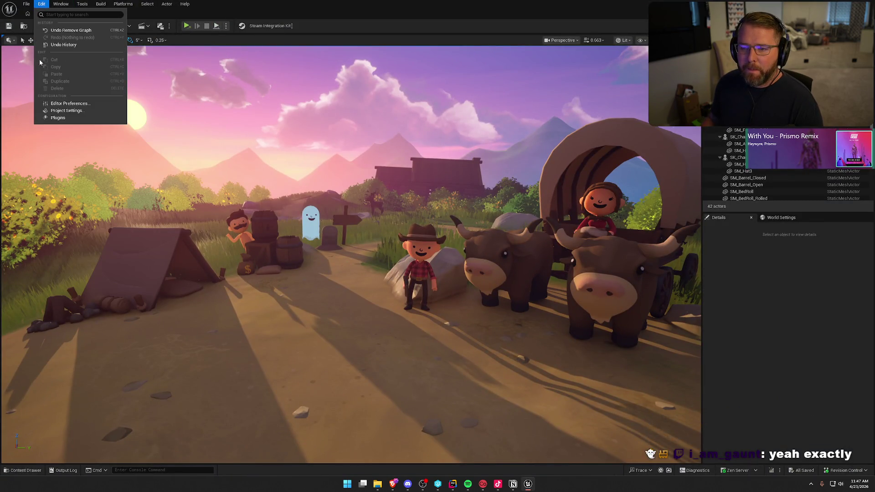
left_click(58, 115)
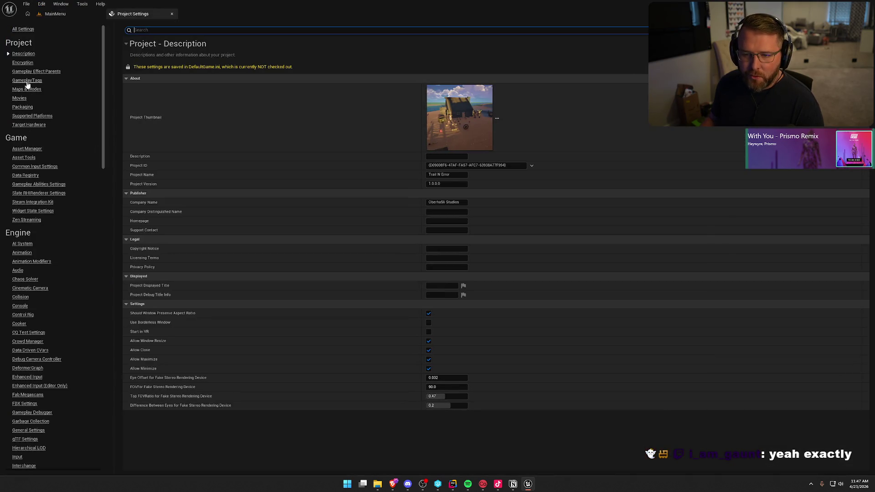
left_click(26, 89)
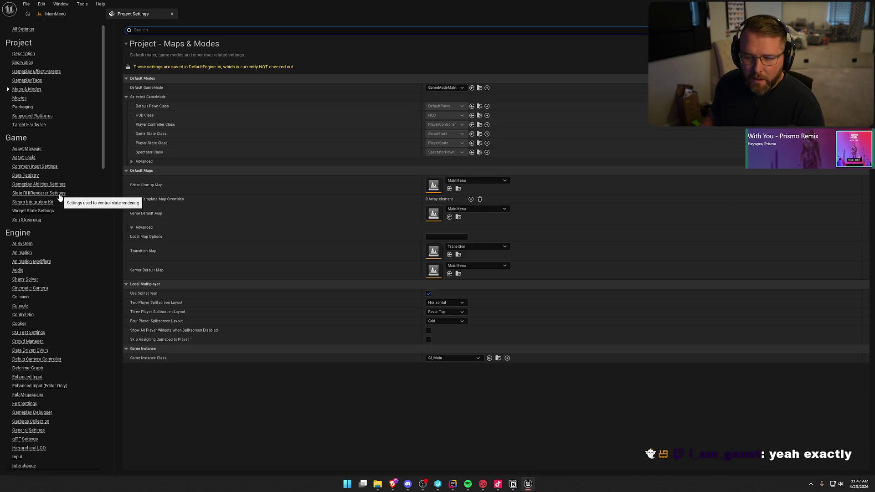
left_click(21, 108)
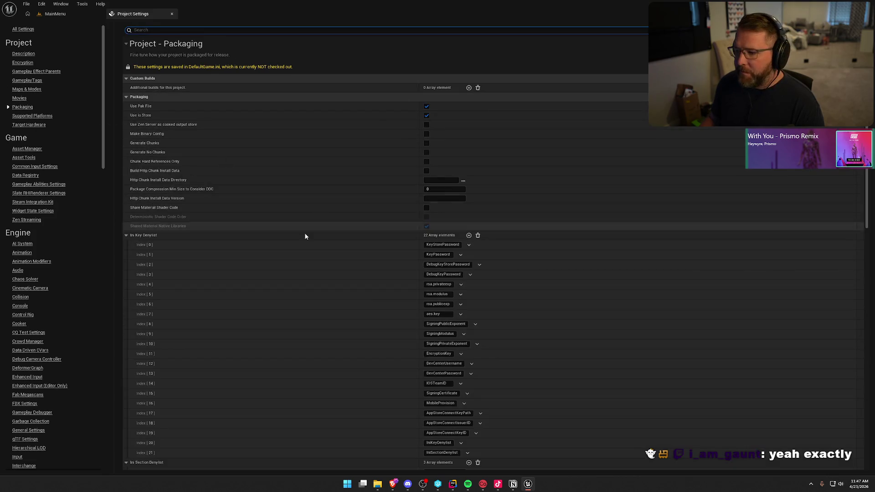
scroll(307, 233, "down", 15)
scroll(332, 323, "down", 5)
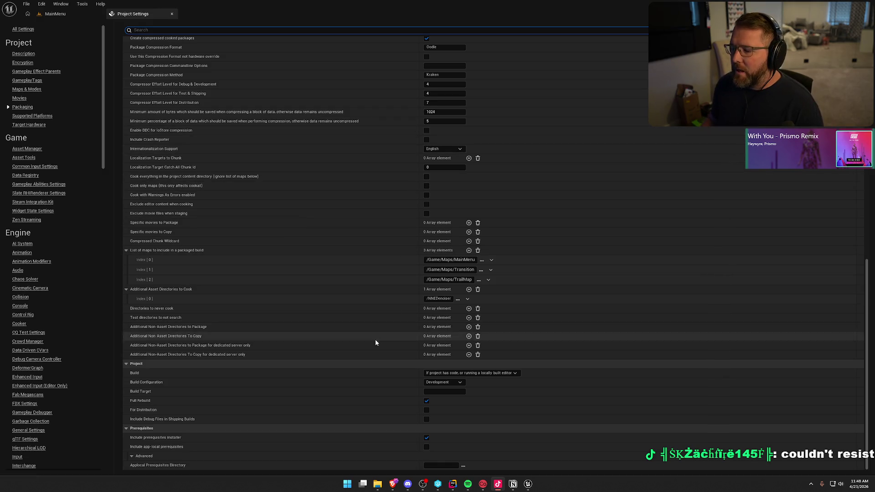
Set Build Configuration to Shipping, tick For Distribution, and close Project Settings
left_click(450, 383)
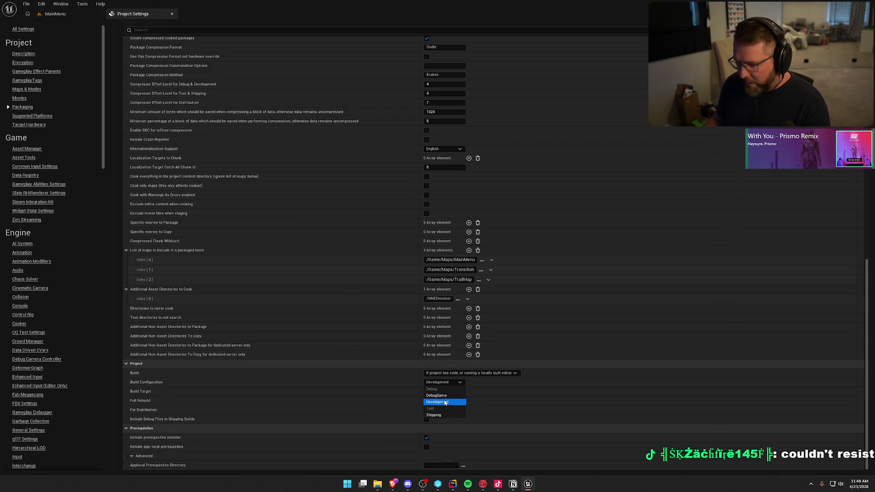
left_click(445, 414)
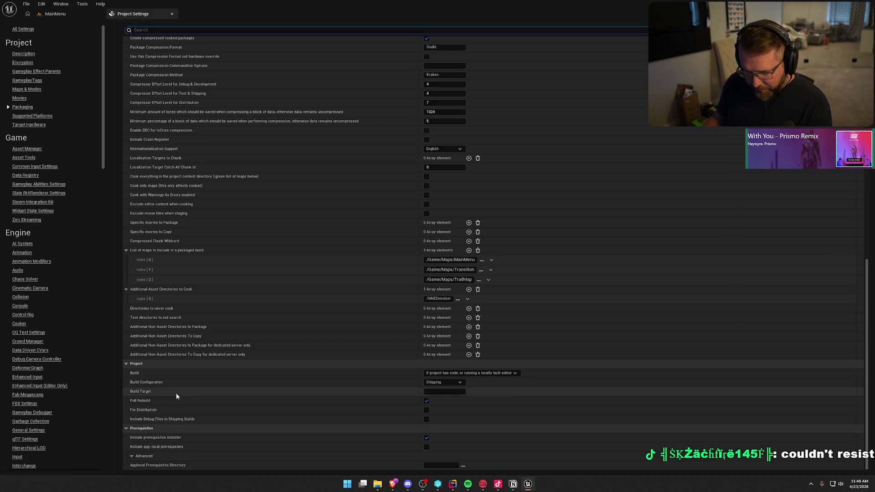
left_click(426, 410)
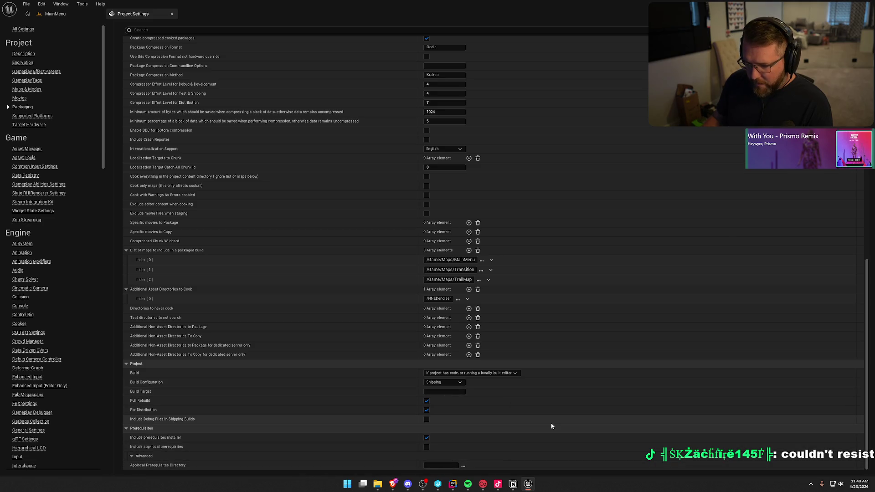
left_click(171, 13)
left_click(82, 3)
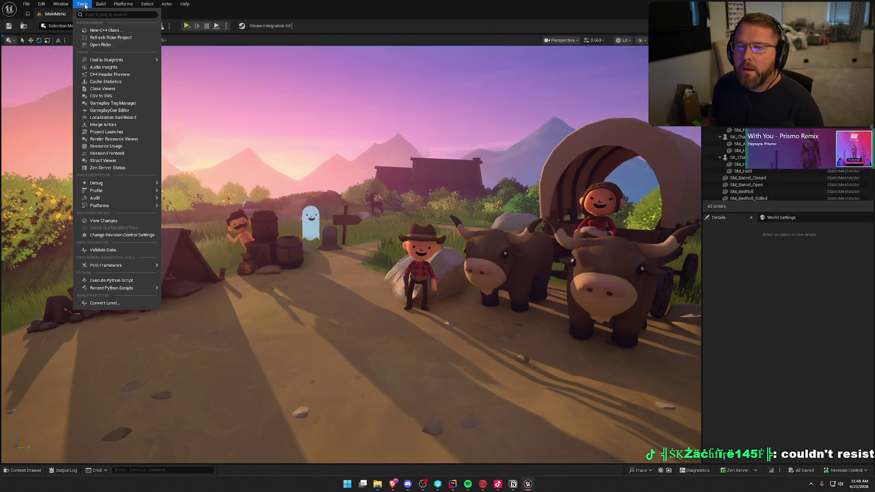
Package the project for Windows into the Builds folder and clear the Output Log
mouse_move(157, 61)
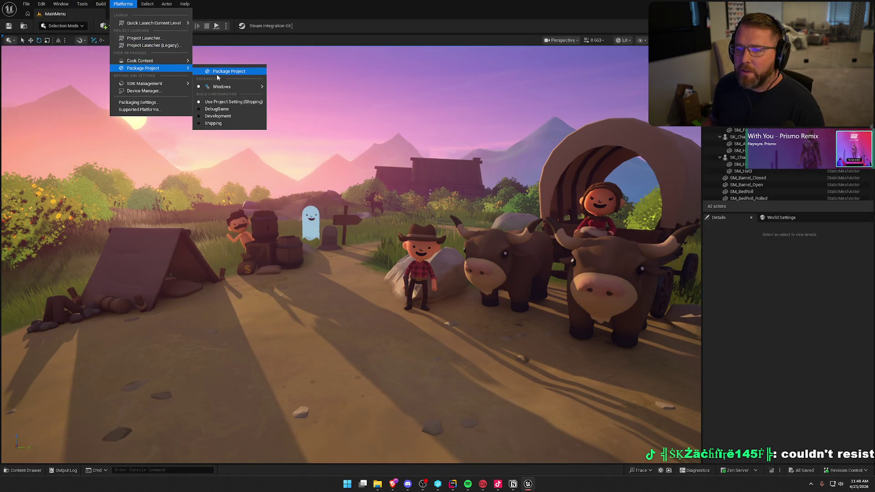
left_click(220, 73)
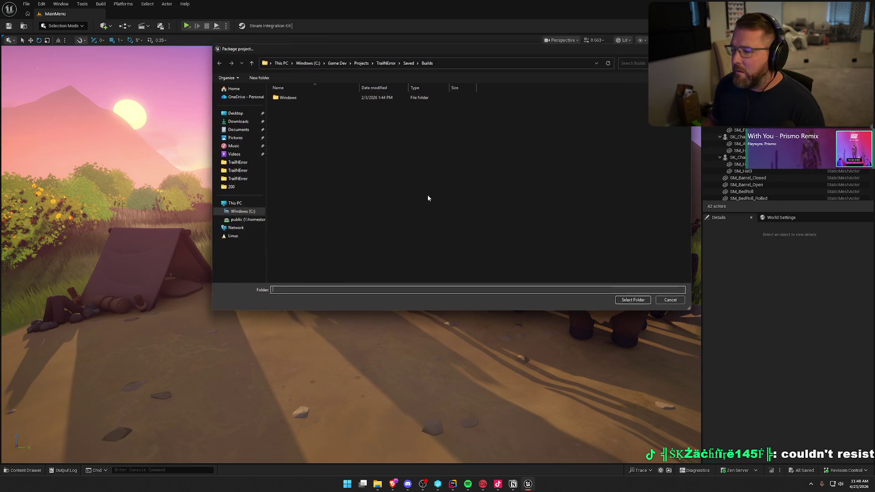
left_click(633, 300)
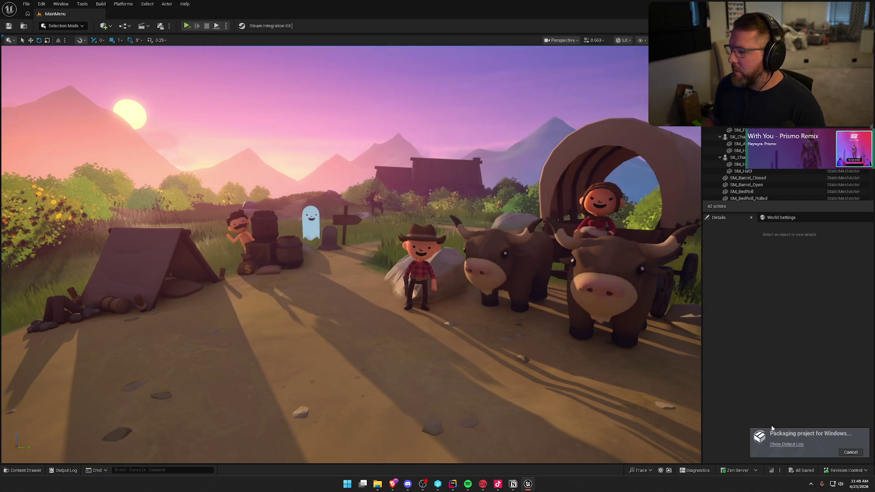
left_click(786, 444)
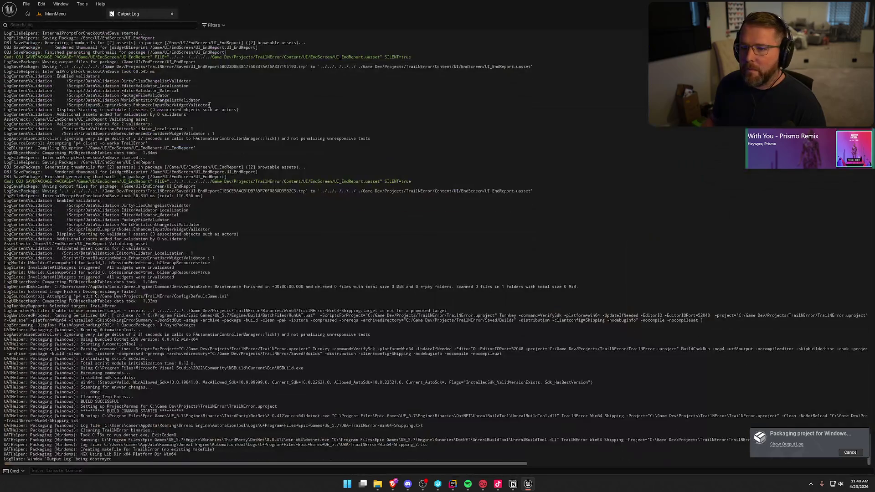
right_click(210, 107)
left_click(235, 113)
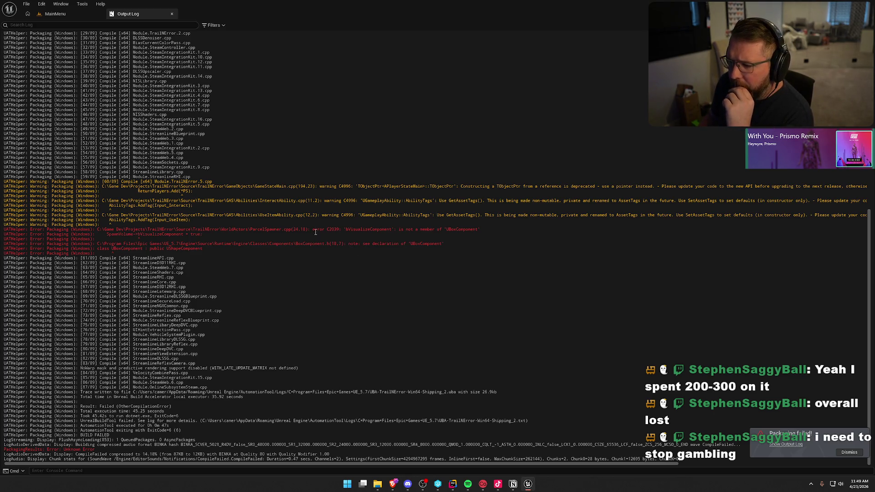
Select and read the red compile error lines in the packaging log
left_click_drag(466, 229, 397, 238)
left_click(316, 281)
triple_click(120, 231)
left_click(236, 277)
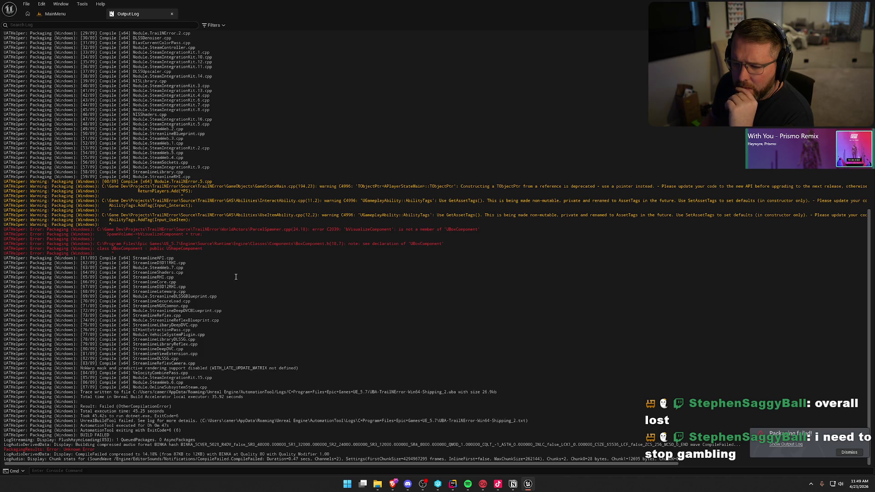
triple_click(343, 352)
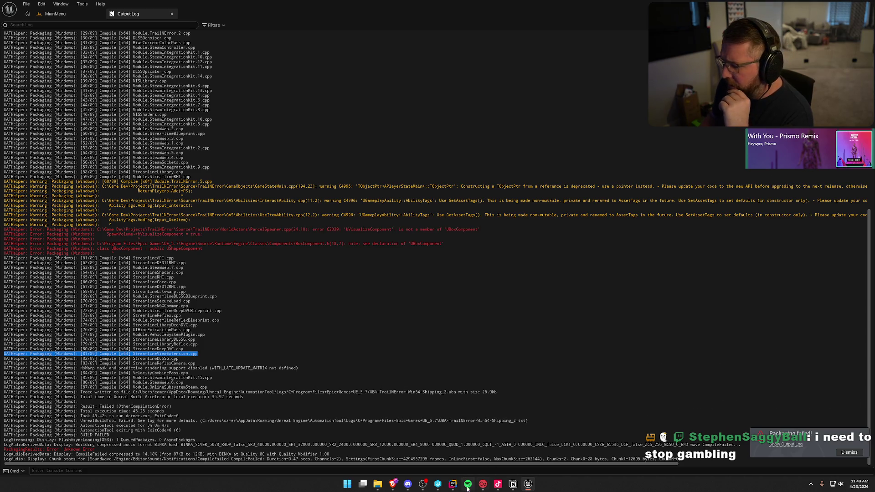
left_click(452, 484)
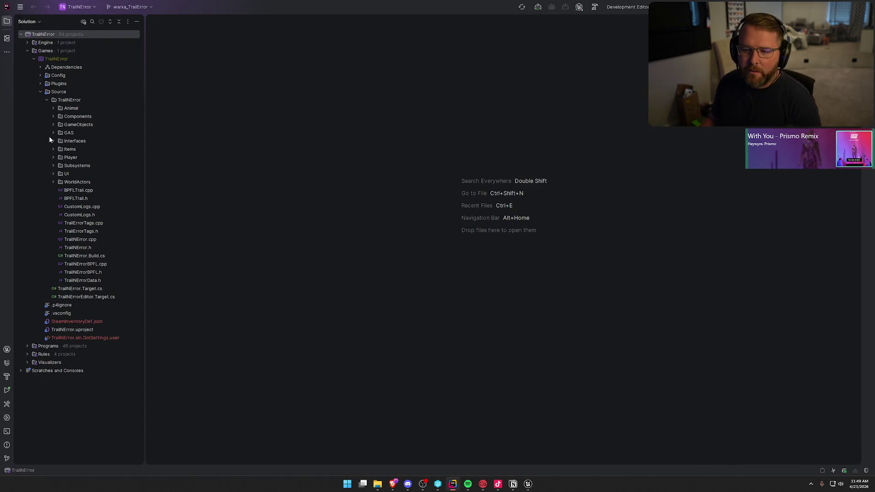
Open ParcelSpawner.cpp from the WorldActors folder and search it for 'visu'
left_click(53, 181)
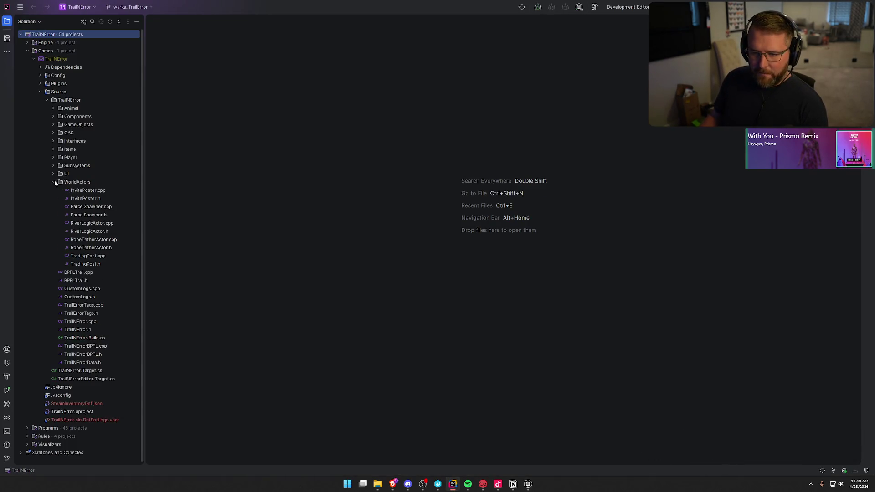
double_click(77, 207)
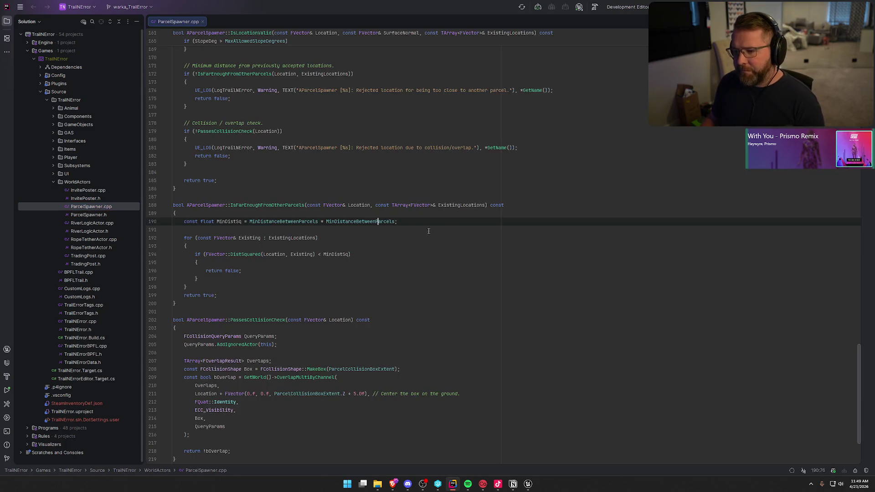
key("ctrl+f")
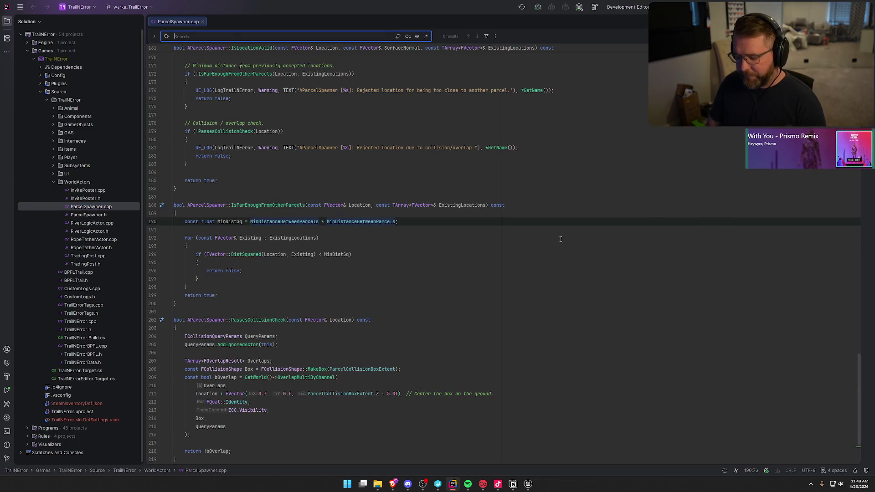
type("visu")
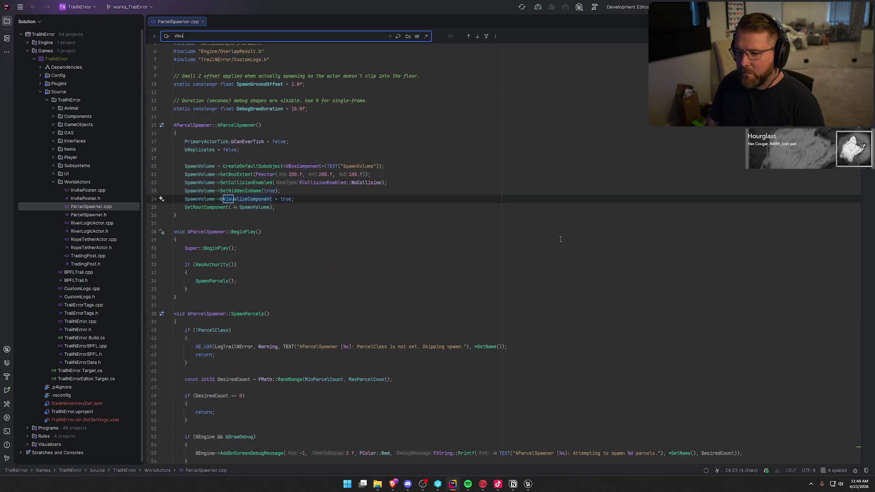
Delete the SpawnVolume->bVisualizeComponent = true line, then return to Unreal's MainMenu level
left_click(310, 199)
key("shift+Home")
key("shift+Home")
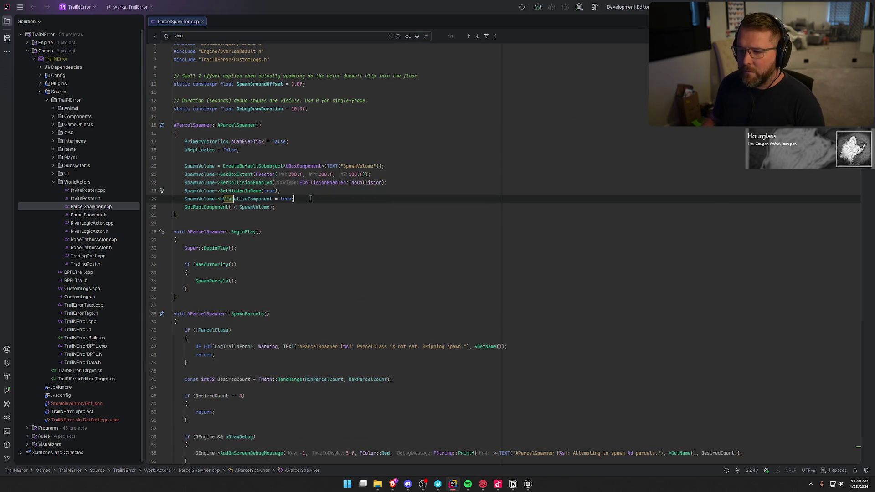
key("BackSpace")
key("BackSpace")
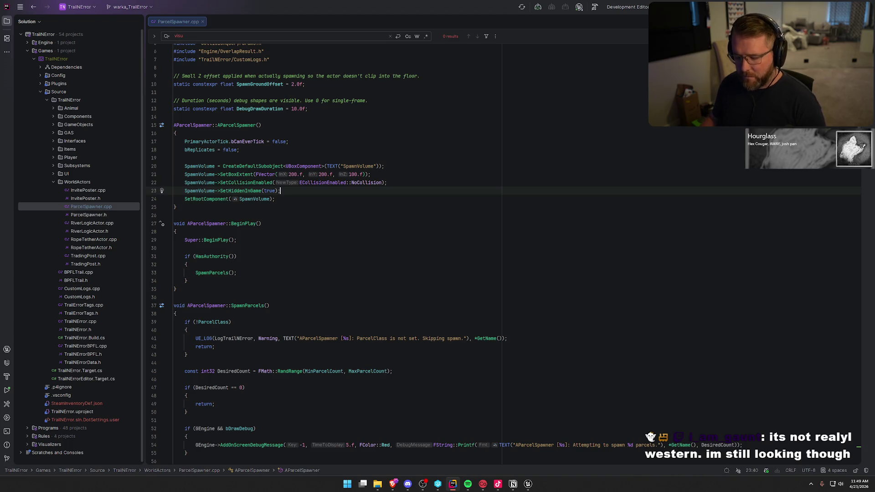
key("Down")
key("Down")
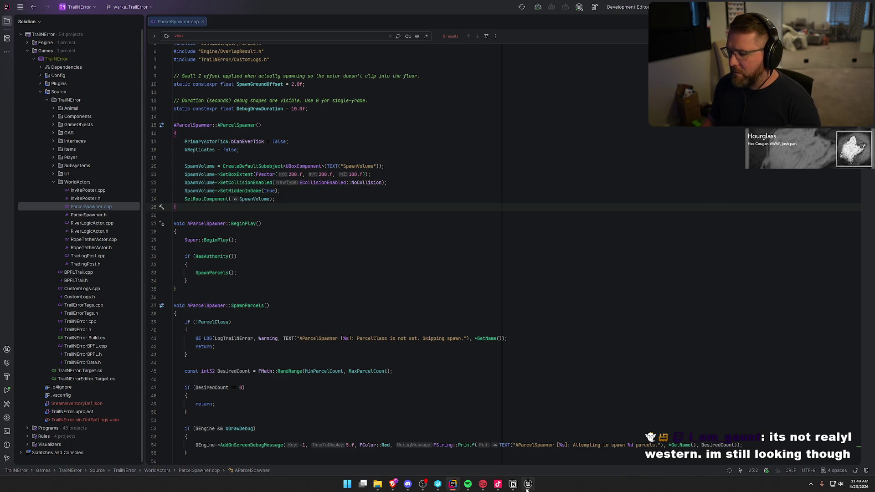
left_click(527, 489)
left_click(54, 13)
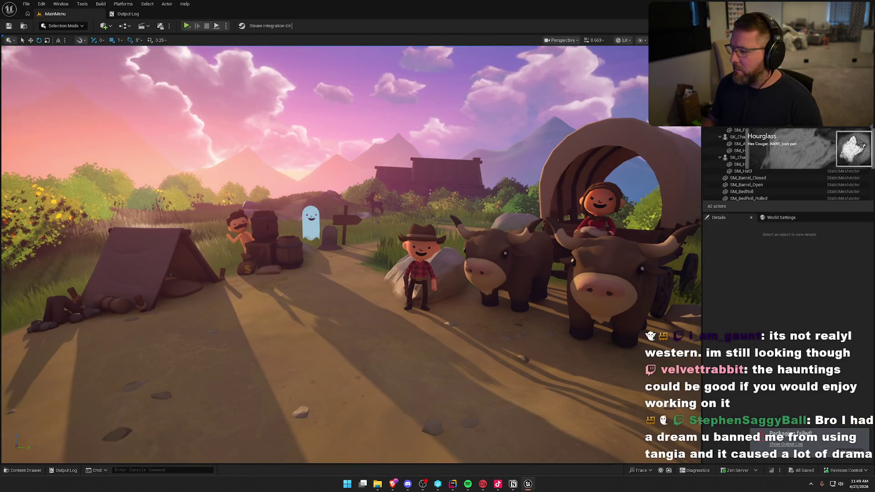
Live-compile the ParcelSpawner.cpp change with Ctrl+Alt+F11, close Live Coding, and dismiss the packaging-failed notice
key("ctrl+alt+F11")
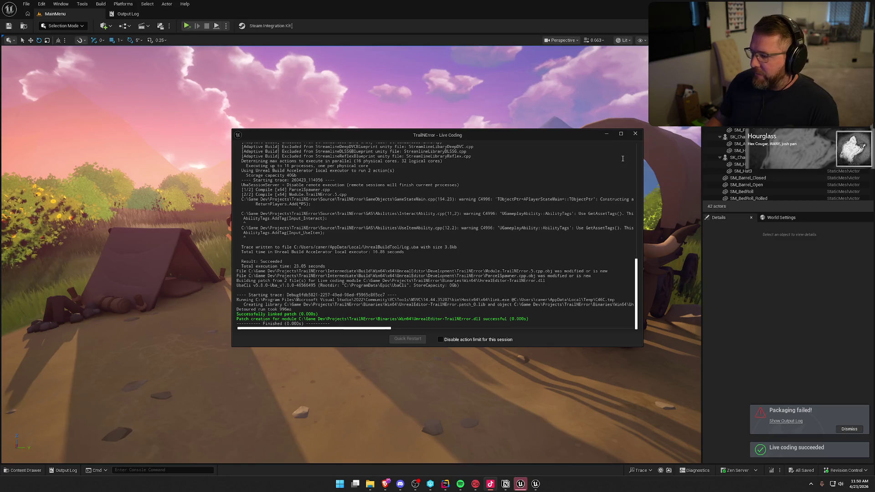
left_click(636, 135)
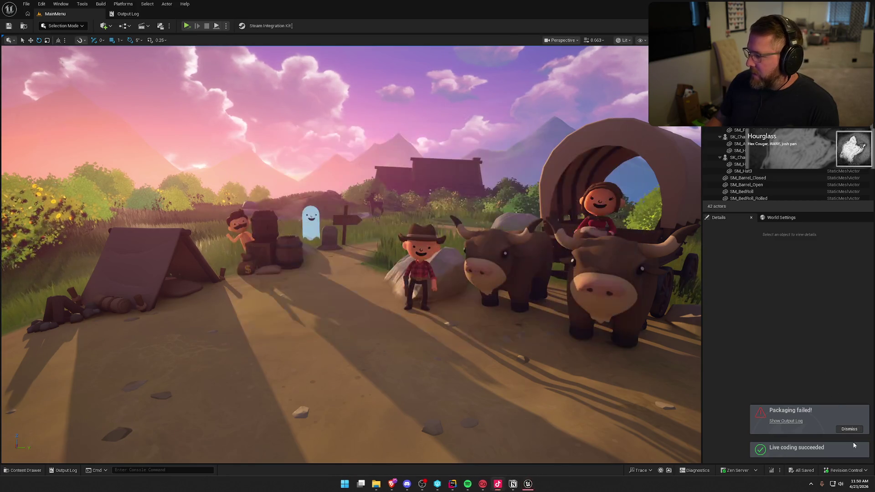
left_click(849, 428)
left_click(137, 15)
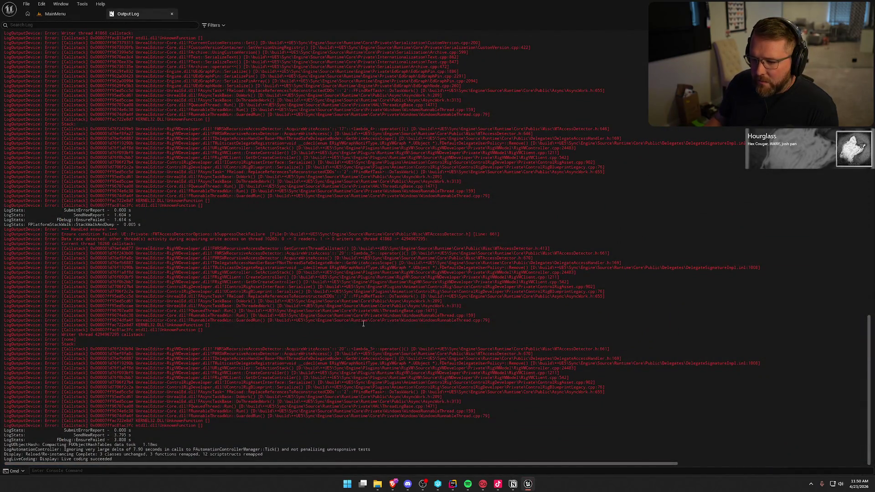
Scroll up to the red ParcelSpawner errors in the Output Log, then return to the MainMenu level
scroll(356, 323, "up", 15)
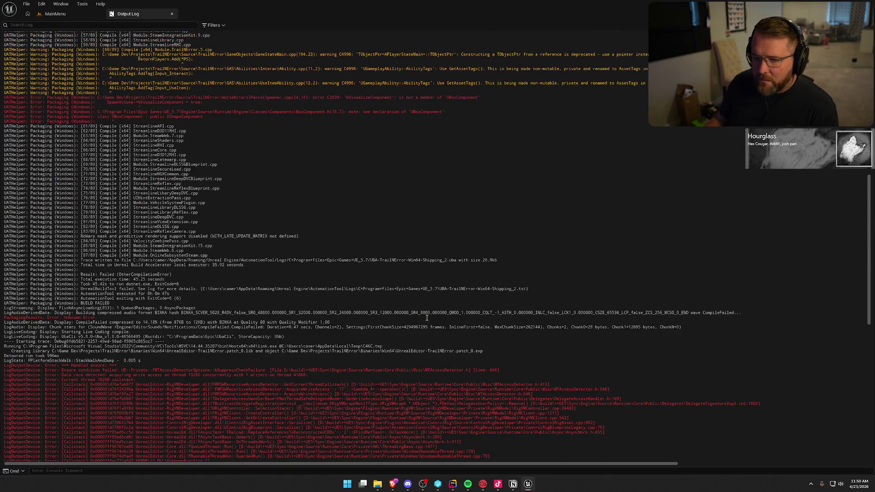
mouse_move(158, 118)
left_mouse_down()
mouse_move(91, 109)
mouse_move(137, 127)
left_mouse_up()
left_click(340, 144)
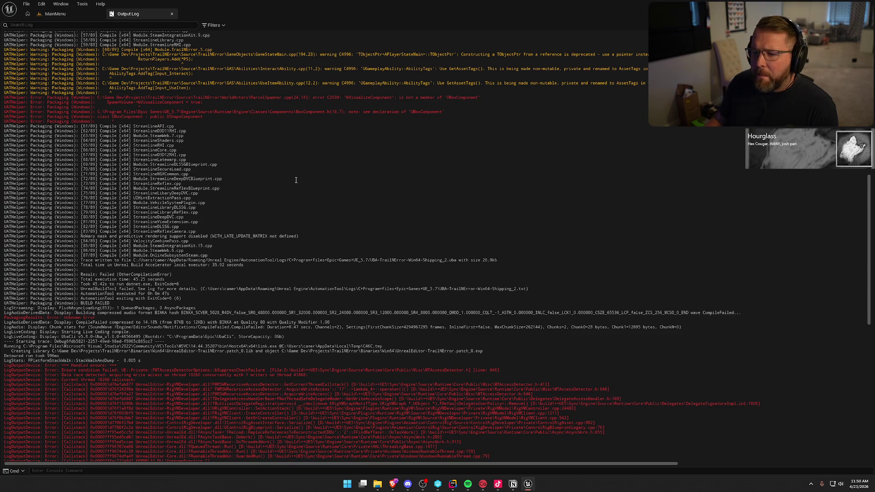
left_click(55, 14)
left_click(123, 4)
Package the project for Windows into the Saved/Builds folder
mouse_move(160, 67)
left_click(227, 77)
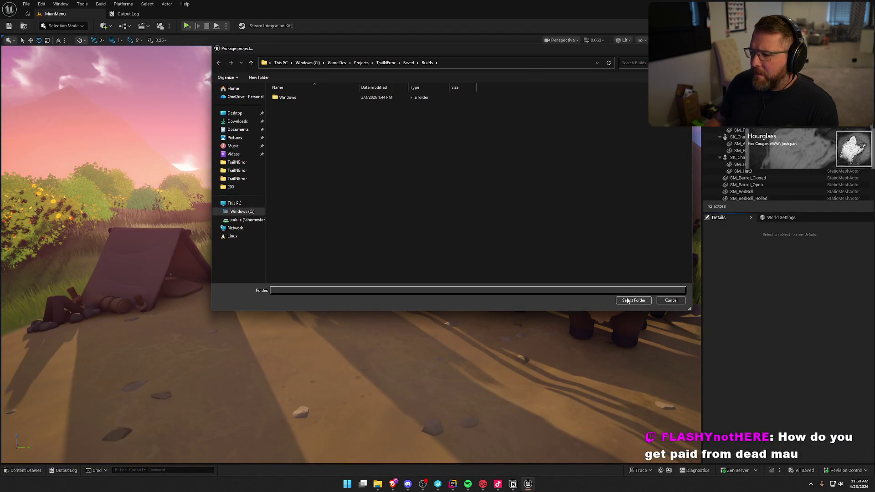
left_click(634, 300)
Show the Output Log and clear its old entries to follow packaging until BUILD SUCCESSFUL
left_click(128, 13)
right_click(236, 102)
left_click(267, 108)
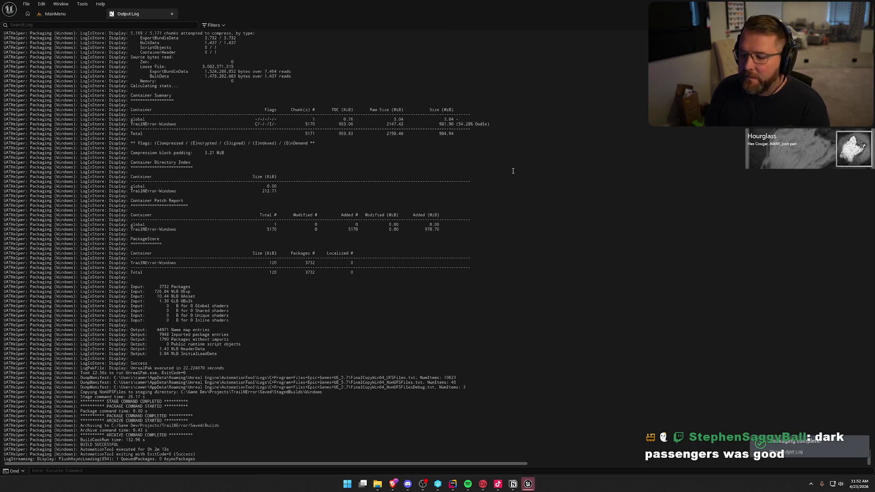
Return to the MainMenu level, then bring the browser with the Roaring 1920s music video forward
left_click(172, 13)
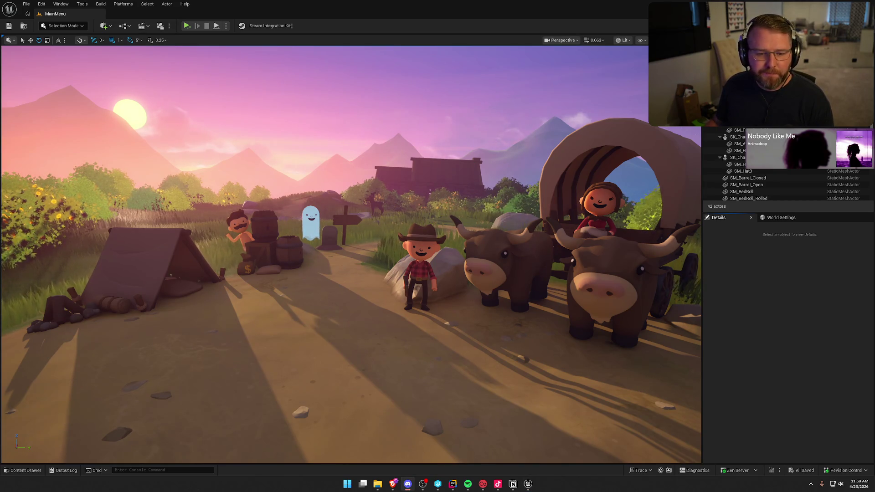
key("alt+Tab")
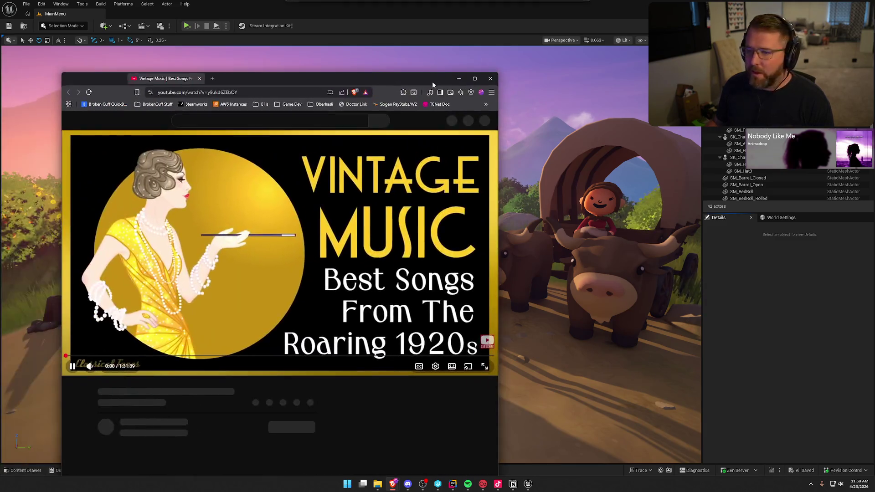
Maximize the browser, seek the vintage music video to 6:23 for the Guy Lombardo song, and pause
double_click(370, 79)
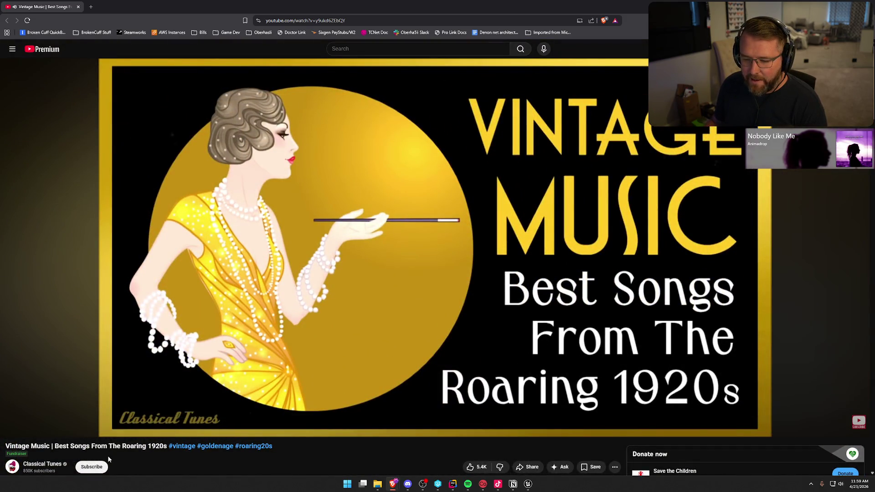
mouse_move(42, 430)
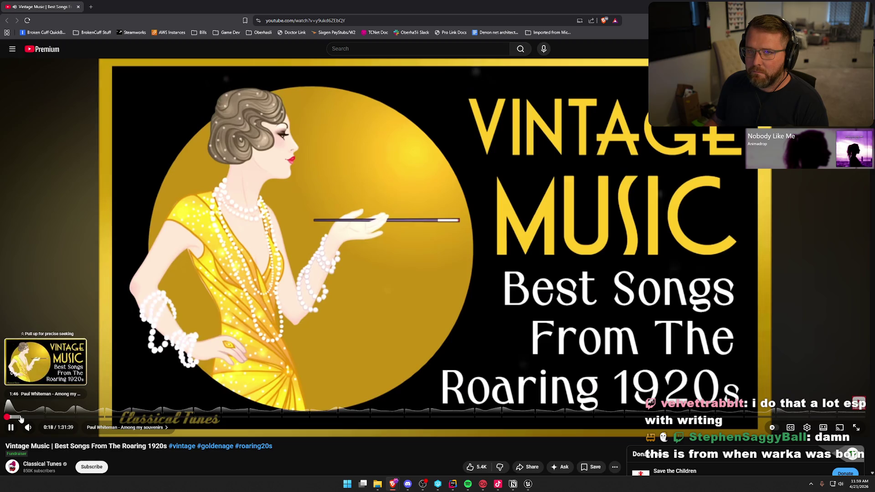
left_click(20, 418)
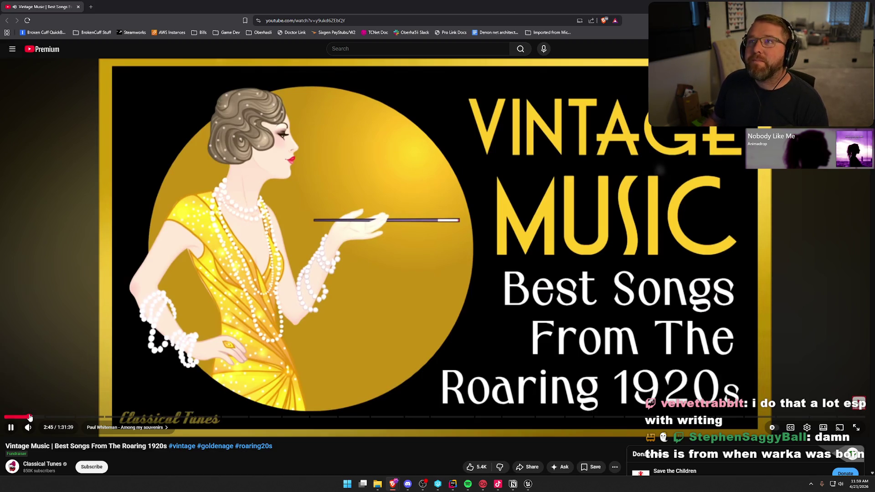
left_click(30, 418)
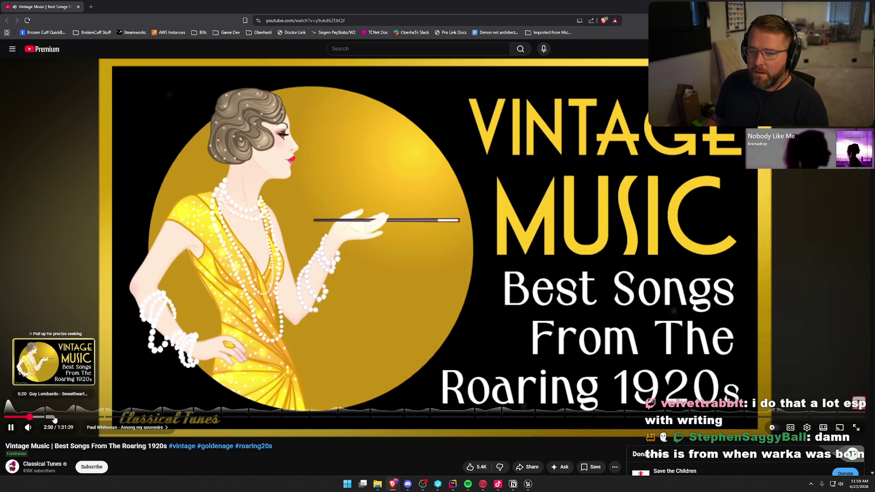
left_click(54, 417)
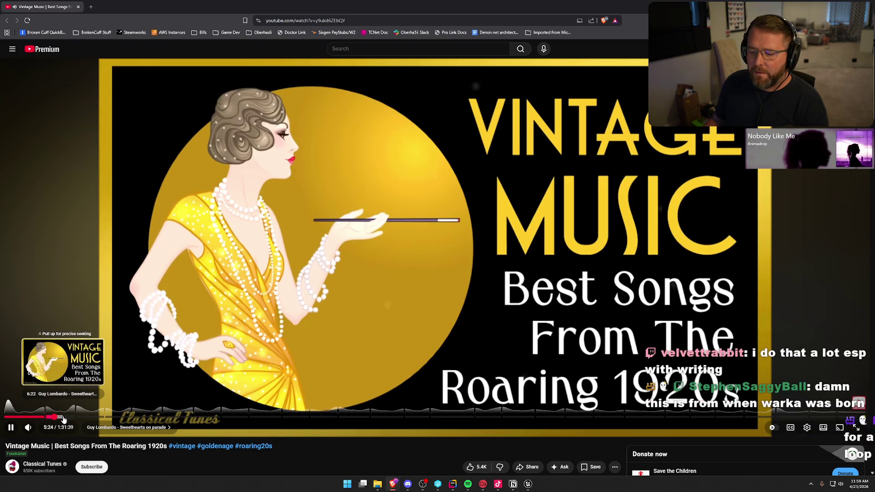
left_click(64, 418)
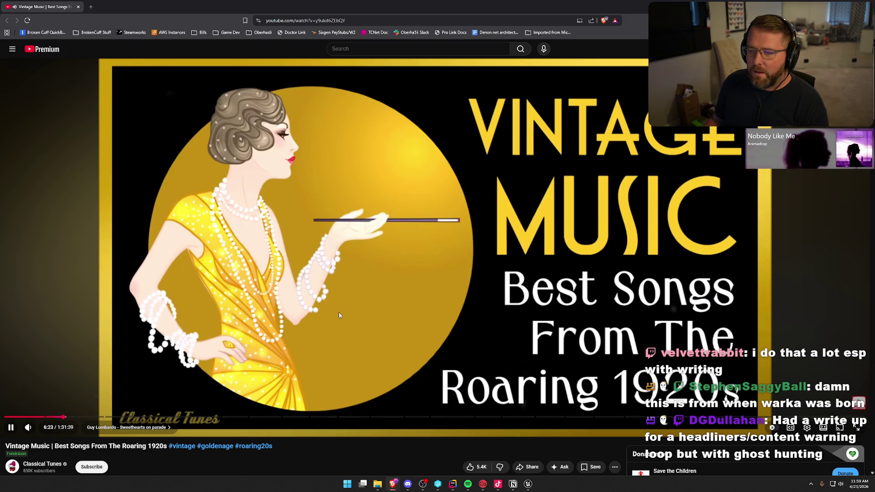
left_click(423, 304)
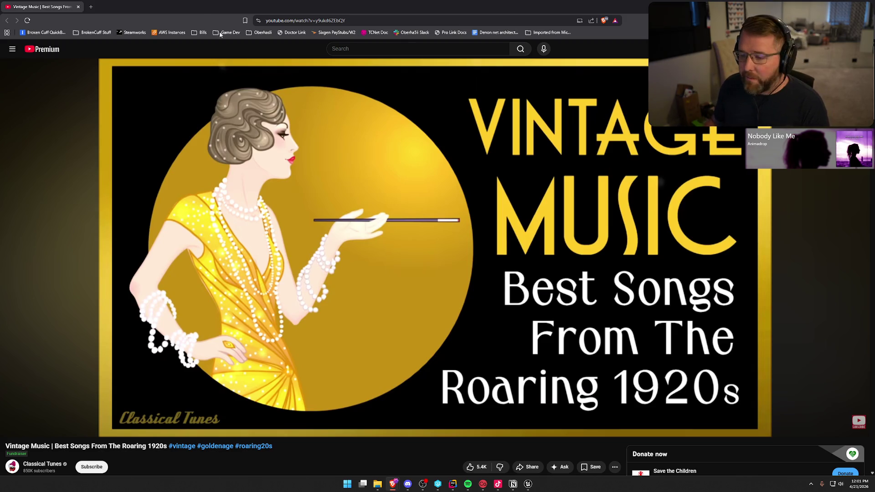
Pause the Roaring 1920s music video at 6:25
left_click(383, 193)
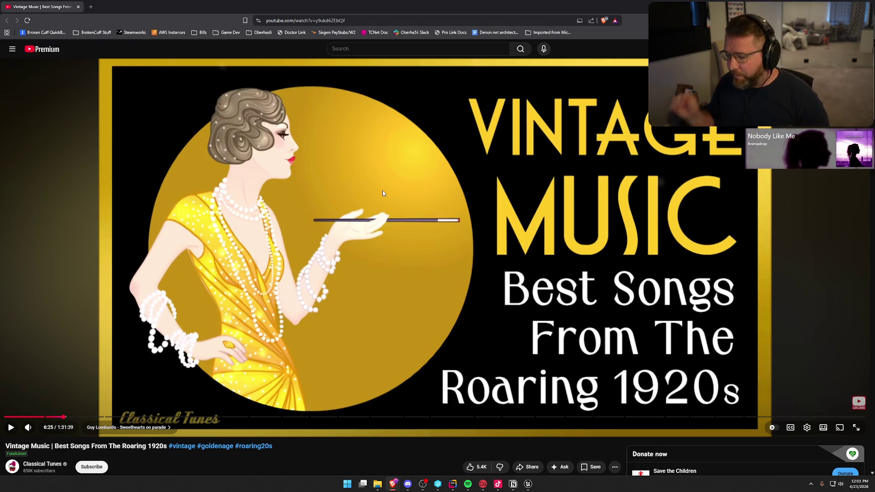
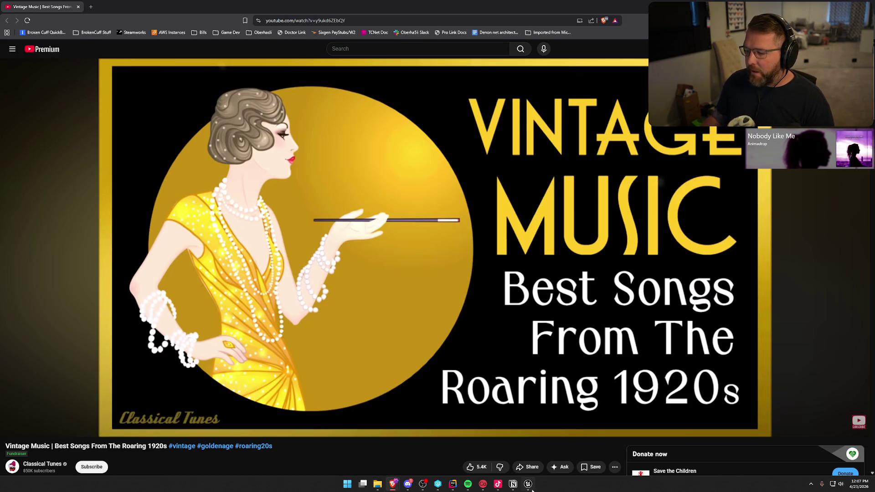
Skip the vintage music mix ahead past 8:14 and pause it at 12:40
key("alt+Tab")
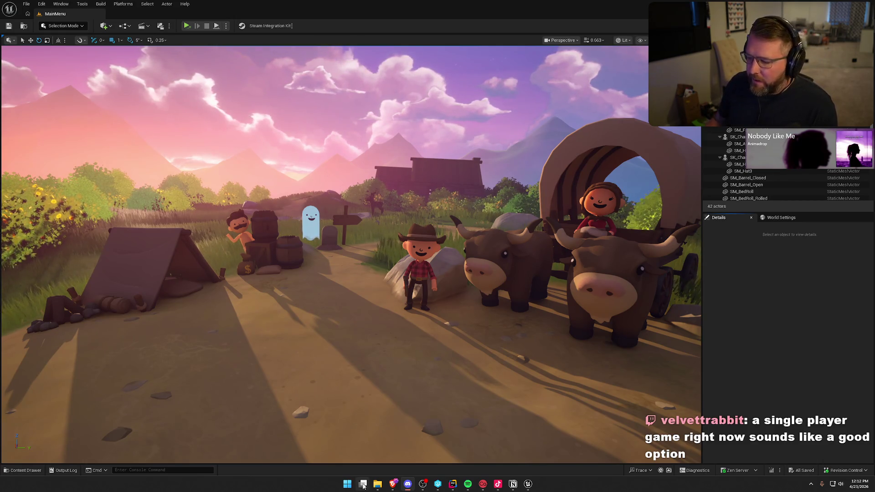
mouse_move(396, 488)
left_click(438, 451)
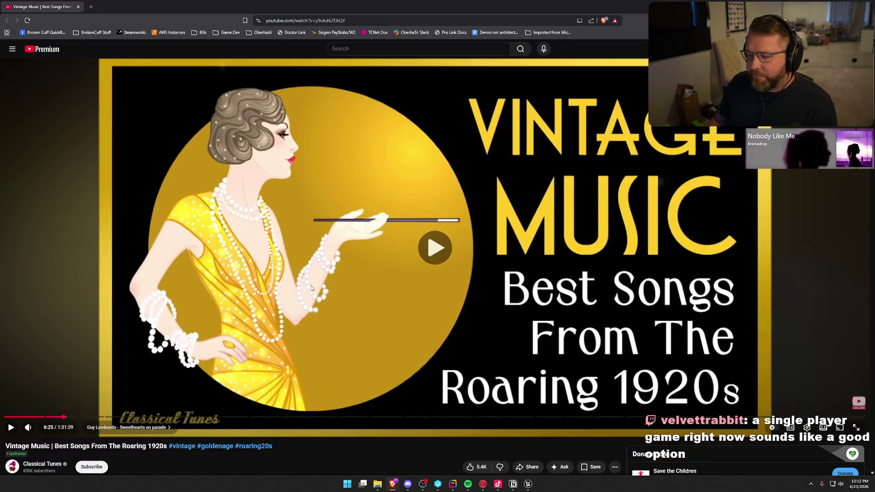
left_click_drag(70, 423, 115, 418)
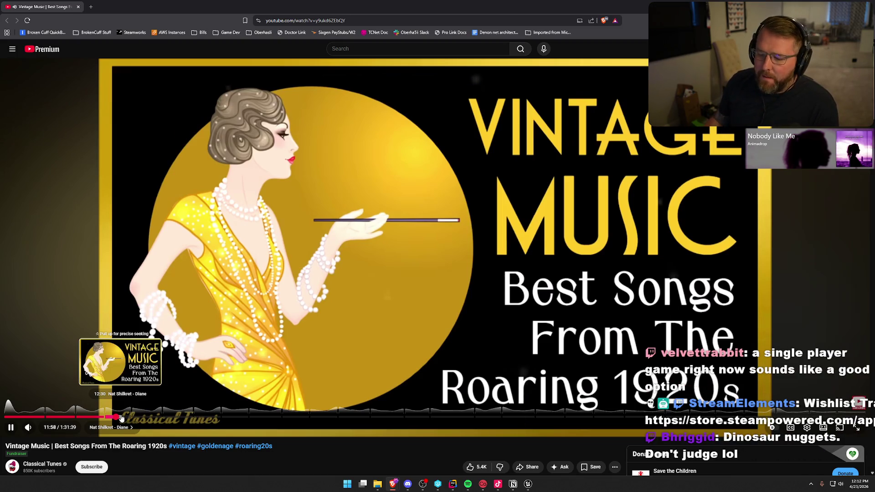
left_click(122, 419)
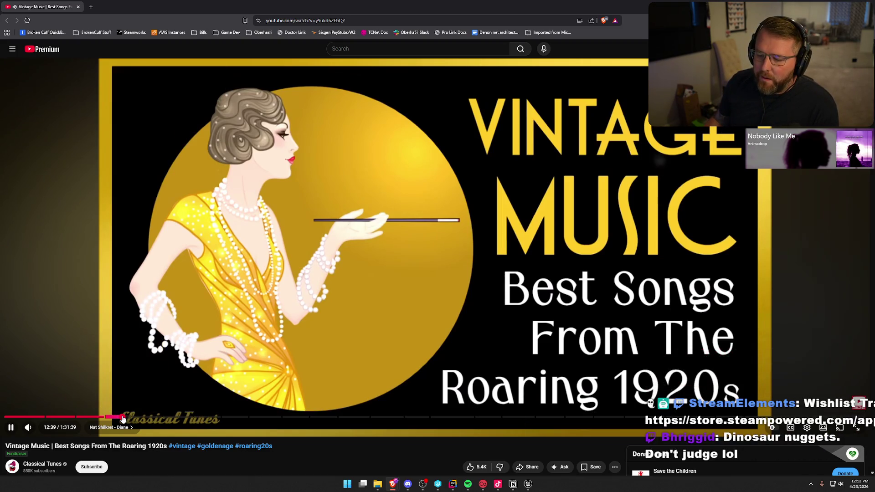
left_click(144, 318)
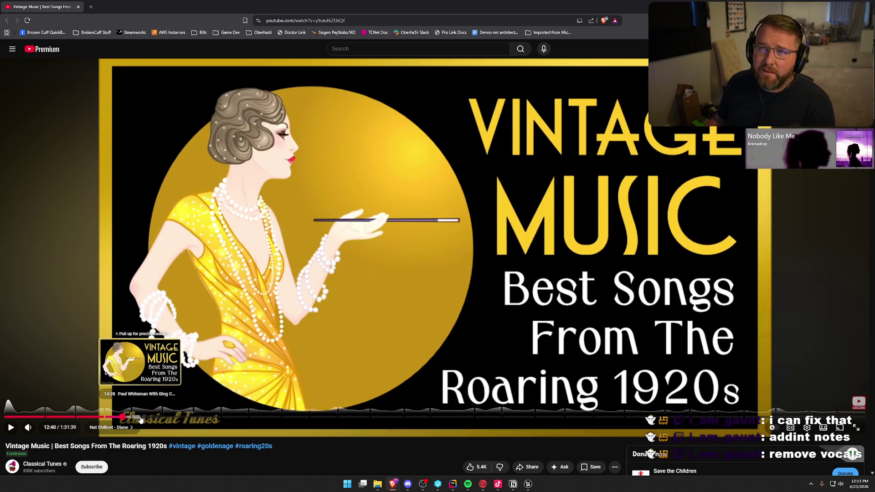
Resume from 14:28 and seek to Love Me Or Leave Me, pausing at 17:45
left_click(140, 420)
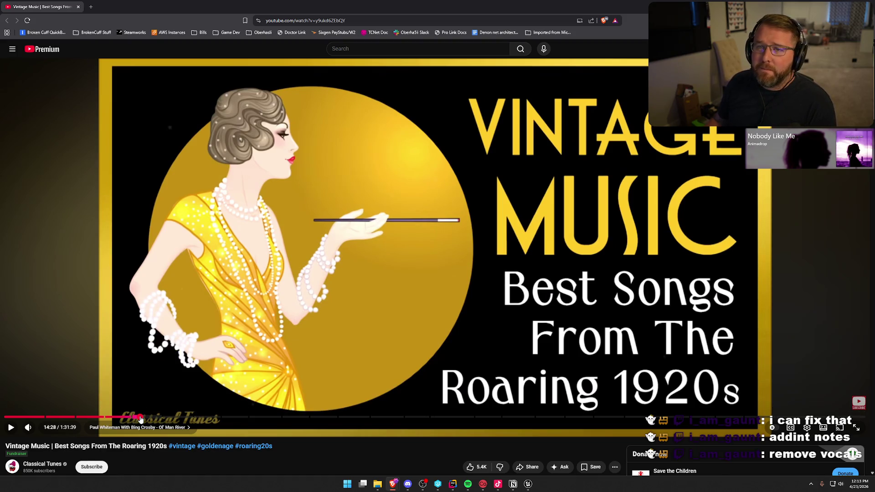
left_click(233, 271)
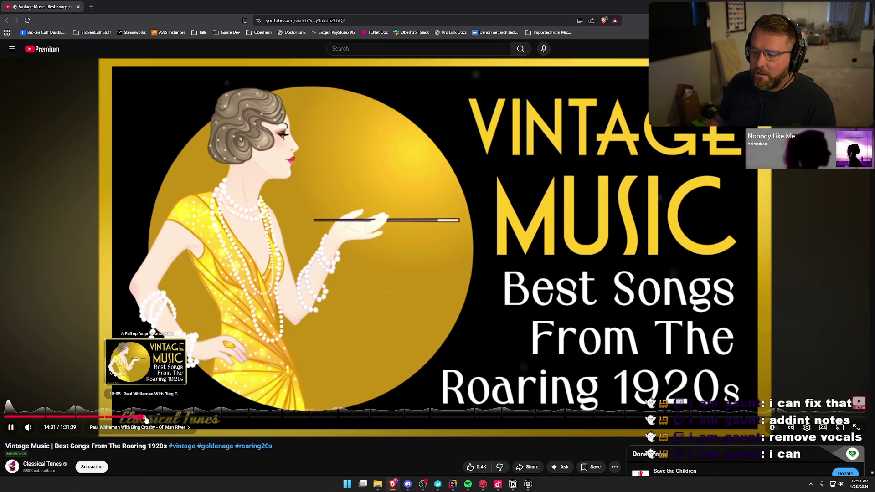
left_click(147, 420)
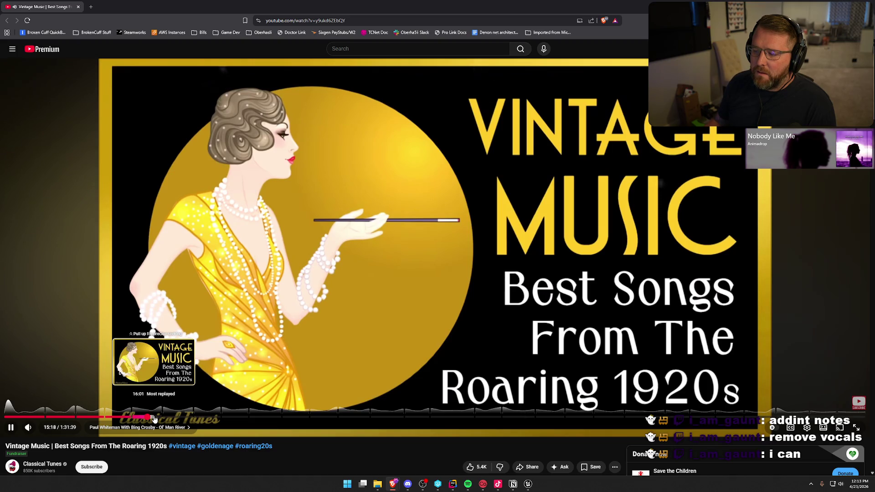
left_click(171, 418)
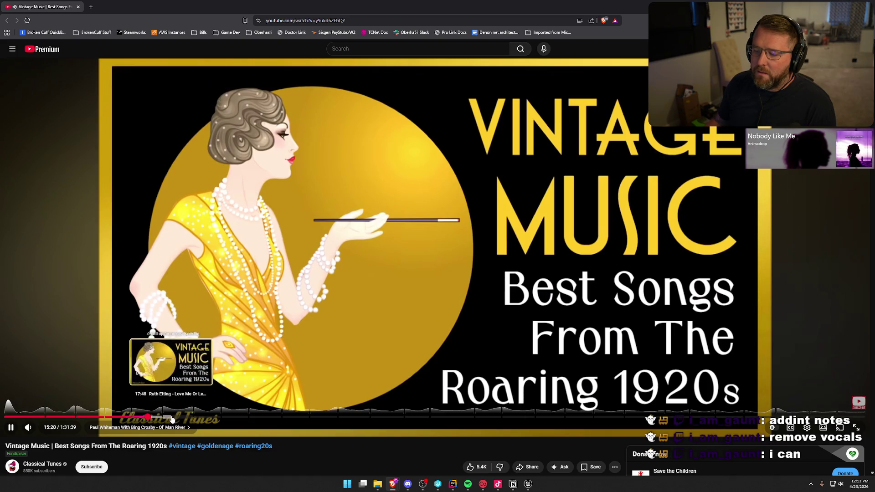
key("space")
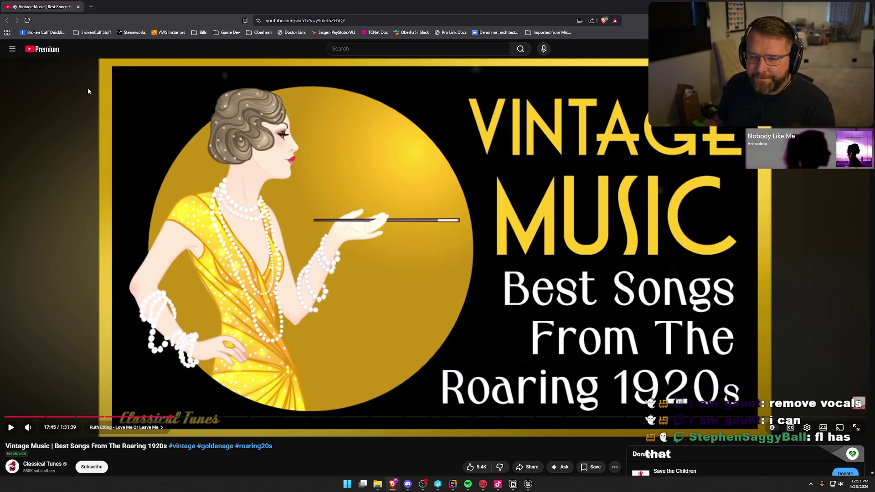
key("alt+Tab")
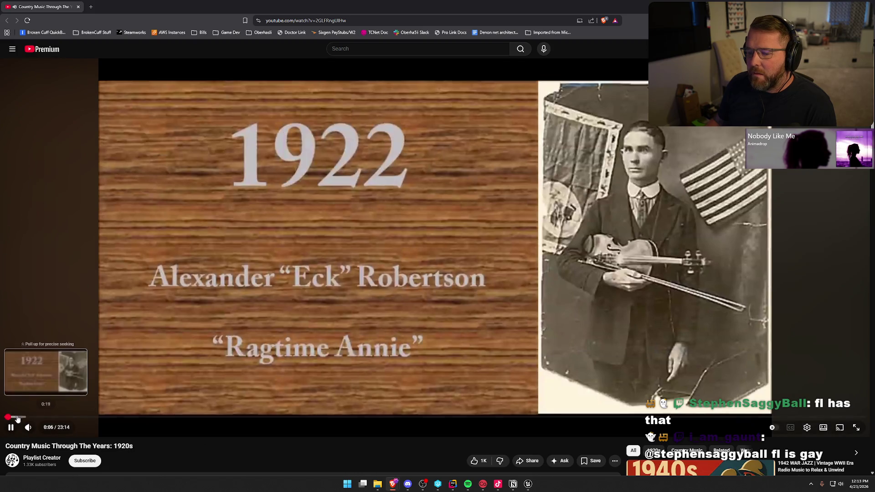
Seek the 1920s country video from 1:24 through 5:45 to the 1924 Henry Whitter part
left_click_drag(28, 418, 56, 416)
left_click(120, 418)
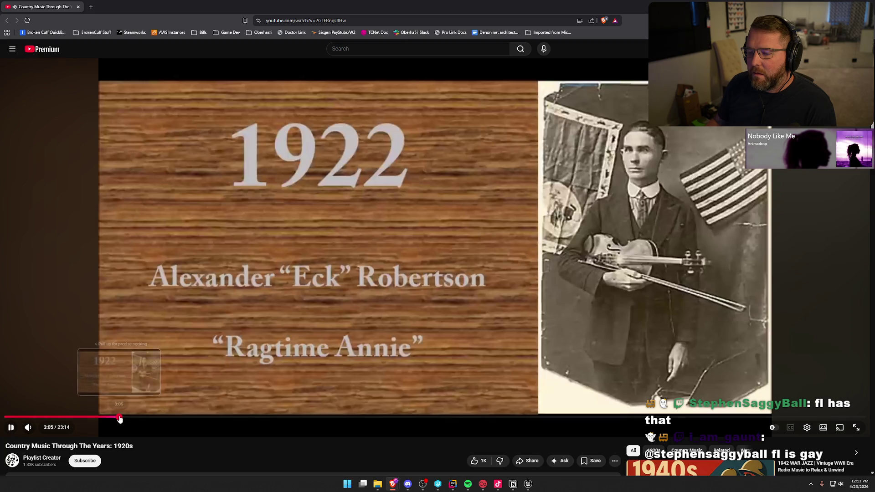
left_click(171, 417)
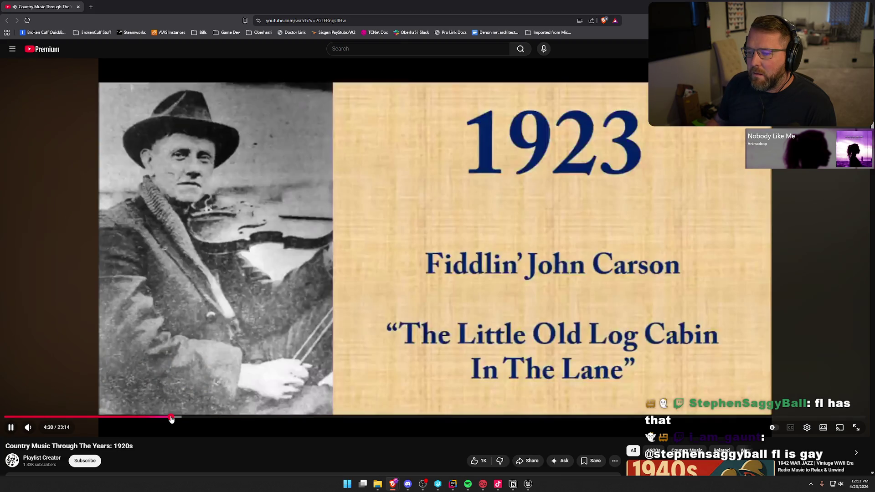
left_click(218, 417)
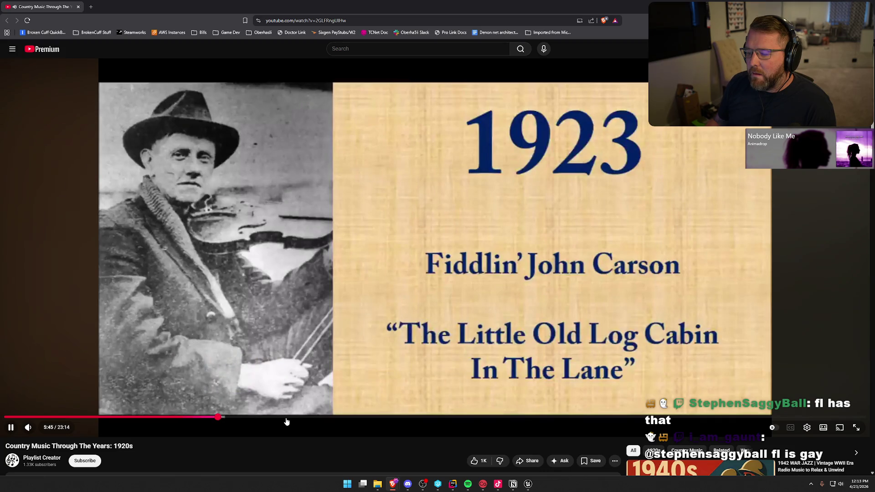
left_click(332, 418)
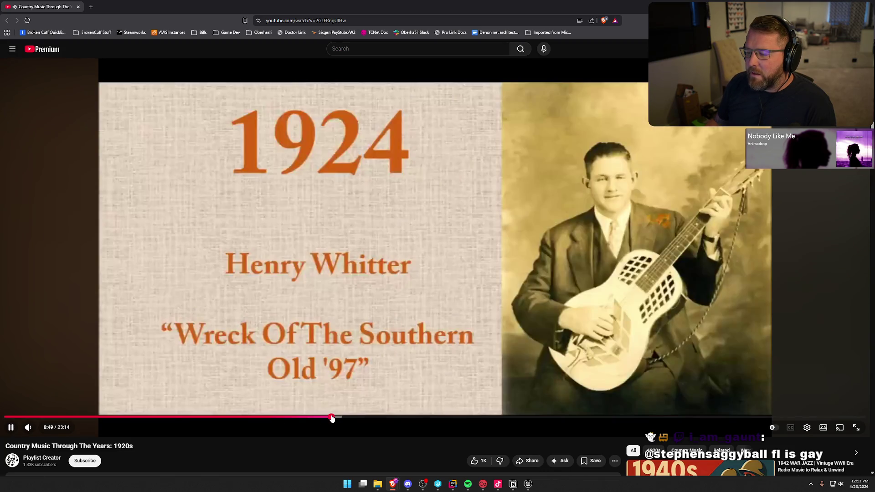
Skip through the 1925, 1926 and 1927 parts to the 1928 Haywire Mac slide
left_click(373, 418)
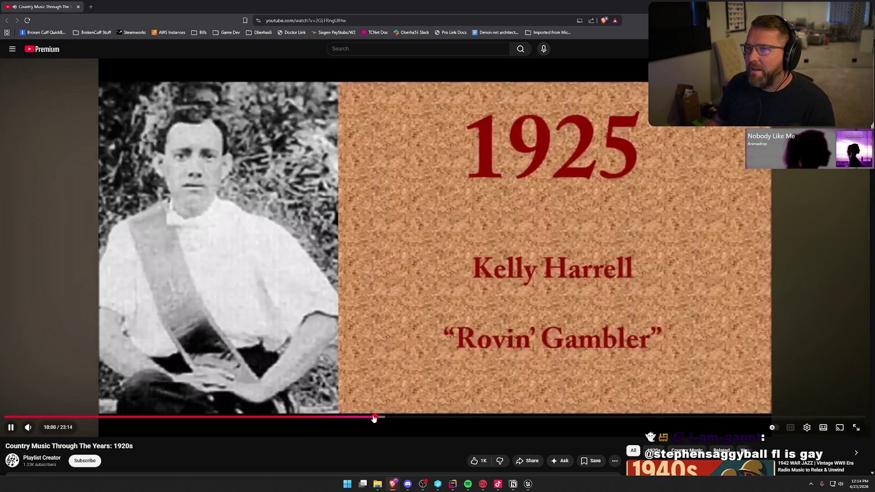
left_click_drag(373, 418, 472, 418)
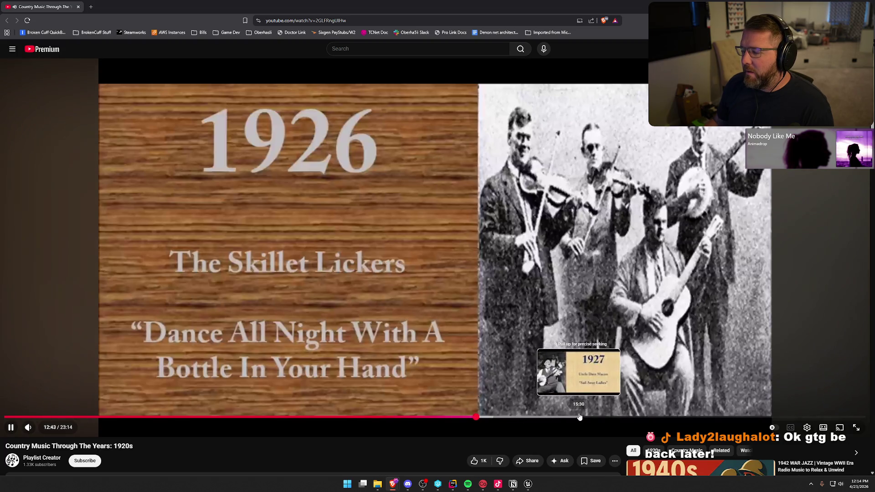
left_click(580, 417)
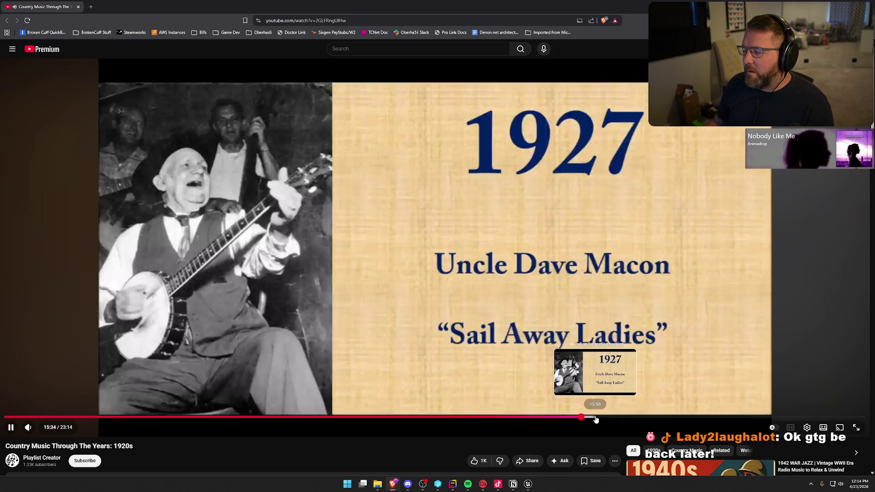
left_click(597, 417)
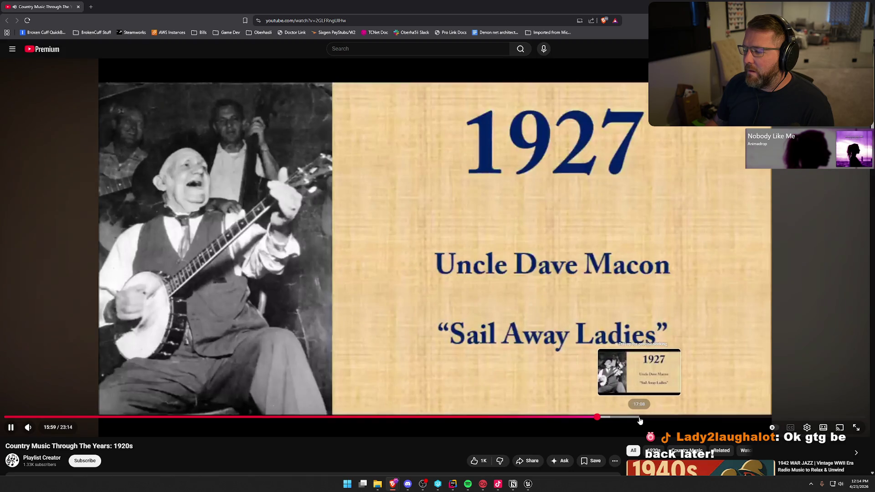
left_click(680, 418)
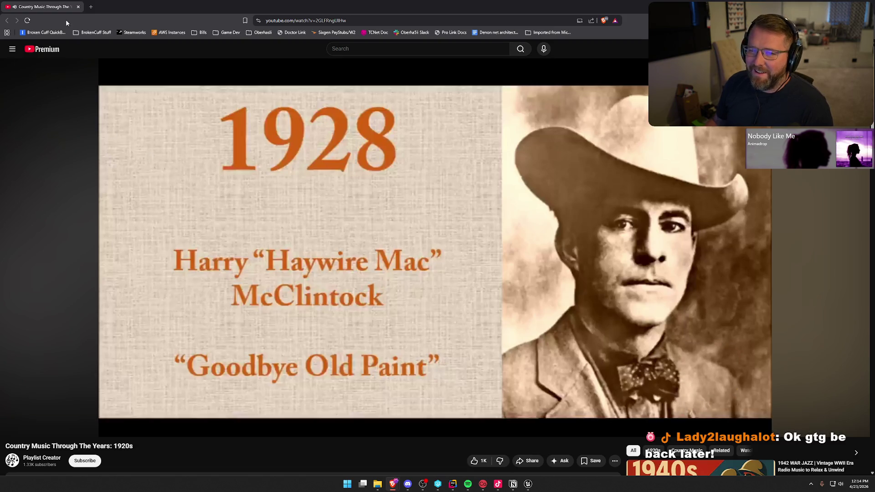
key("alt+Tab")
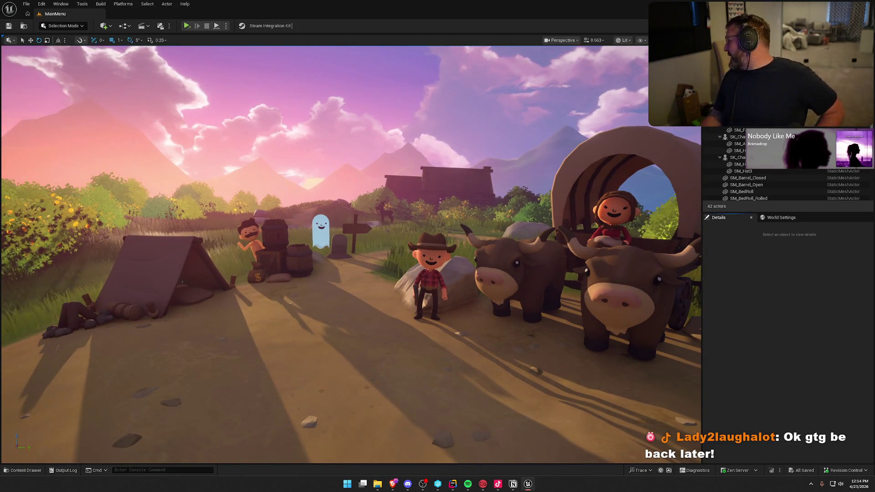
key("alt+Tab")
left_click(715, 313)
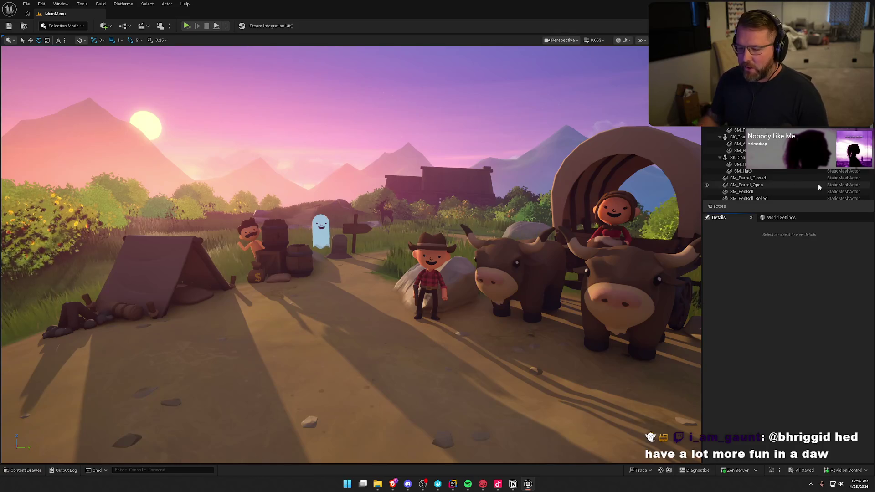
Browse the Content Drawer to the Sounds/Music folder, then close it to reveal the full level
left_click(26, 469)
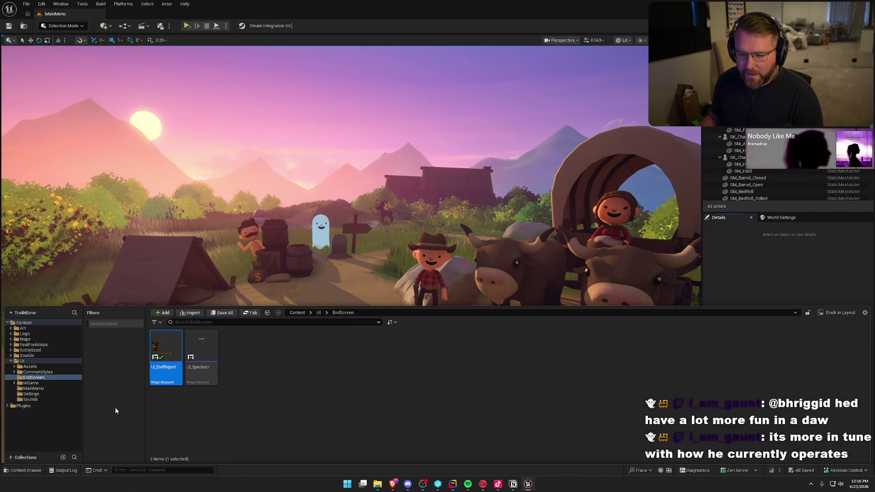
left_click(41, 398)
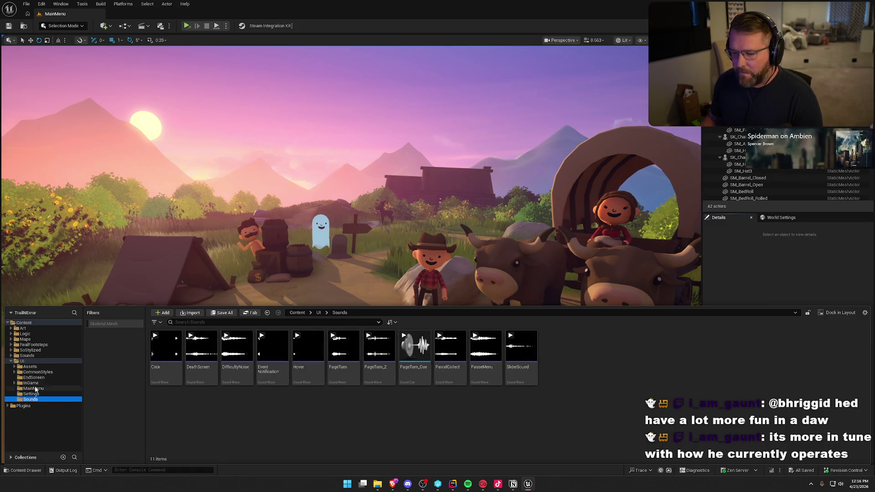
left_click(27, 356)
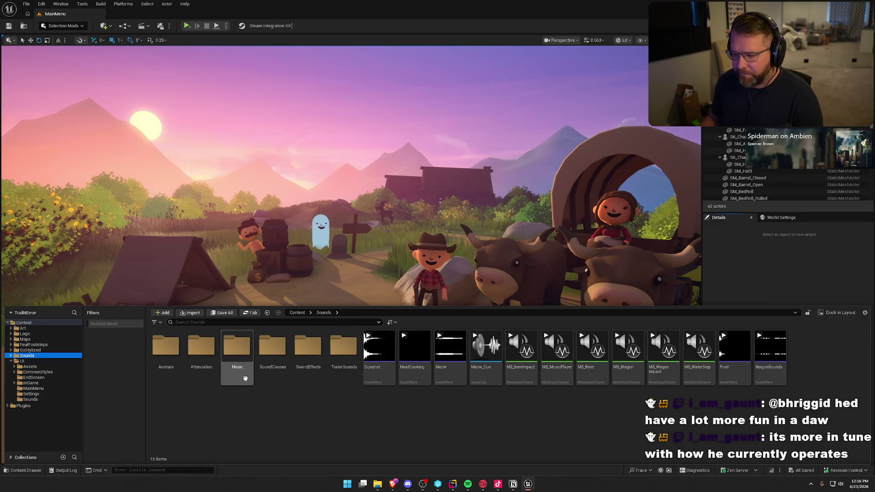
double_click(246, 360)
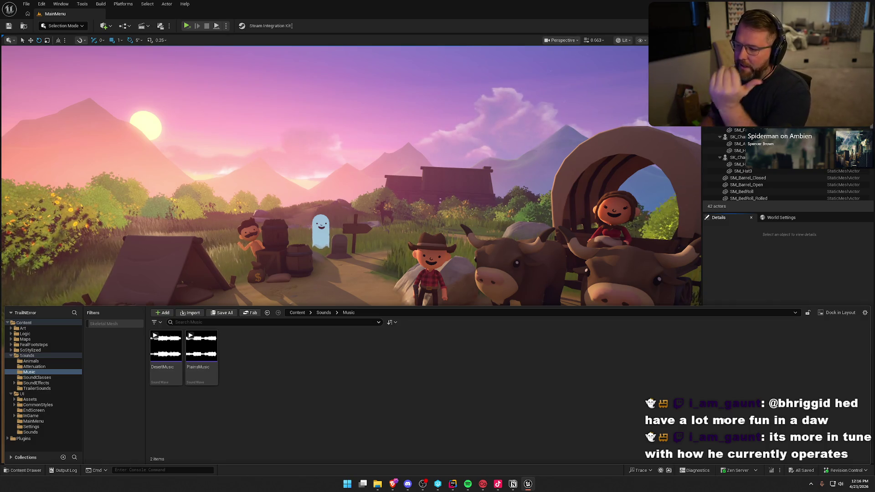
left_click(776, 286)
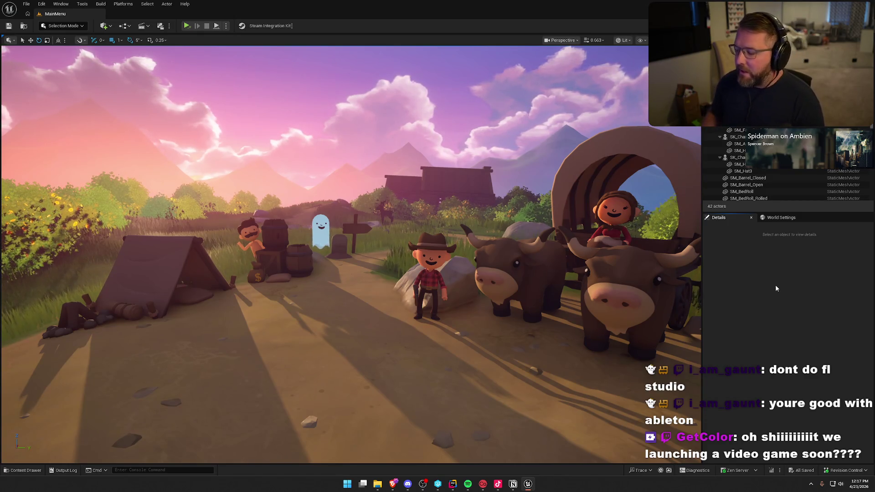
left_click(513, 484)
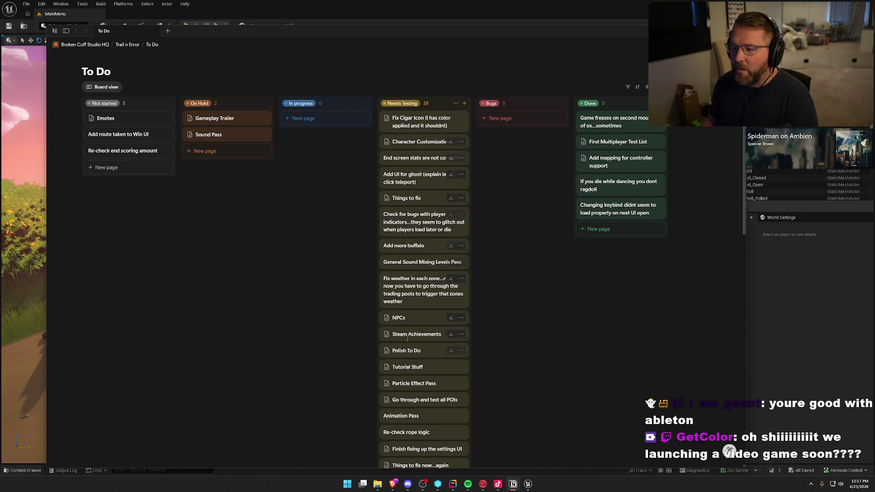
Put the Notion To Do board away to return to the Unreal MainMenu level
left_click(783, 272)
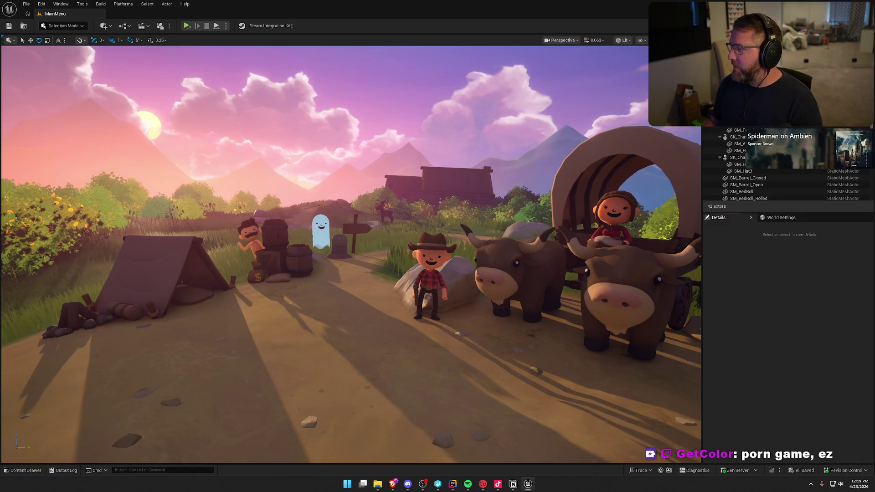
Close the Unreal editor and the ParcelSpawner.cpp tab in Rider
key("alt+F4")
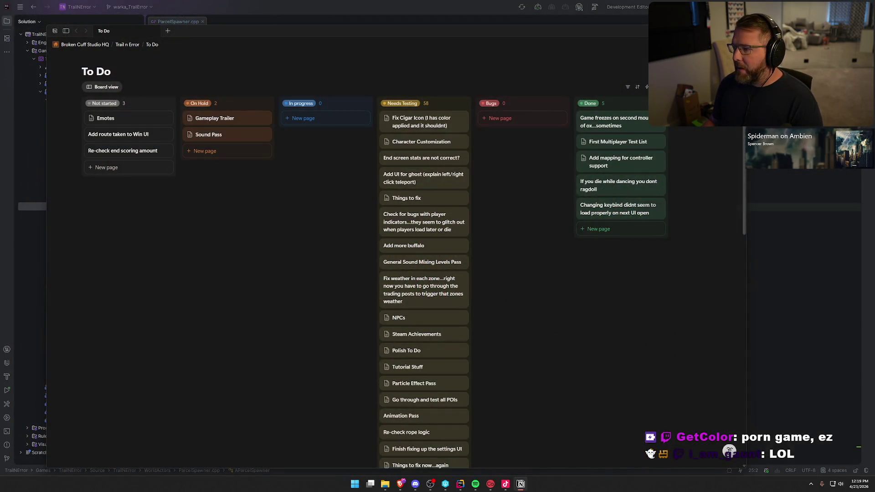
left_click(422, 15)
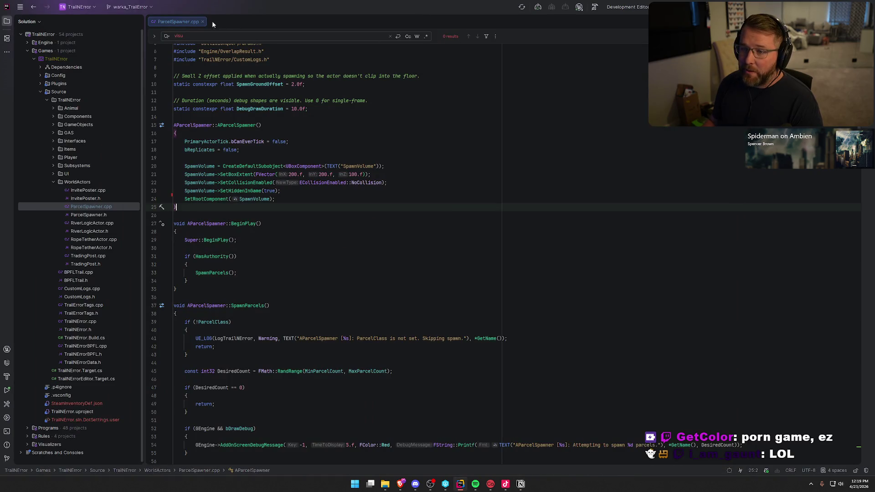
left_click(202, 22)
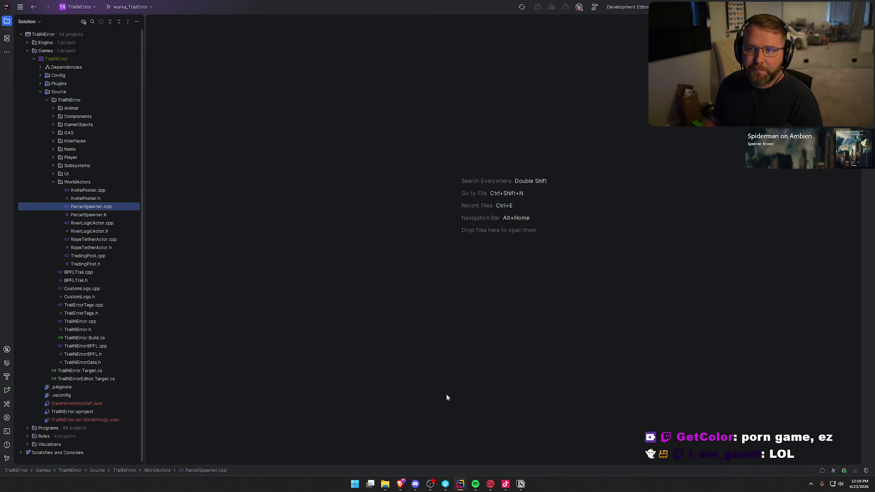
Check the Notion board, then collapse the WorldActors folder in Rider's source tree
left_click(520, 484)
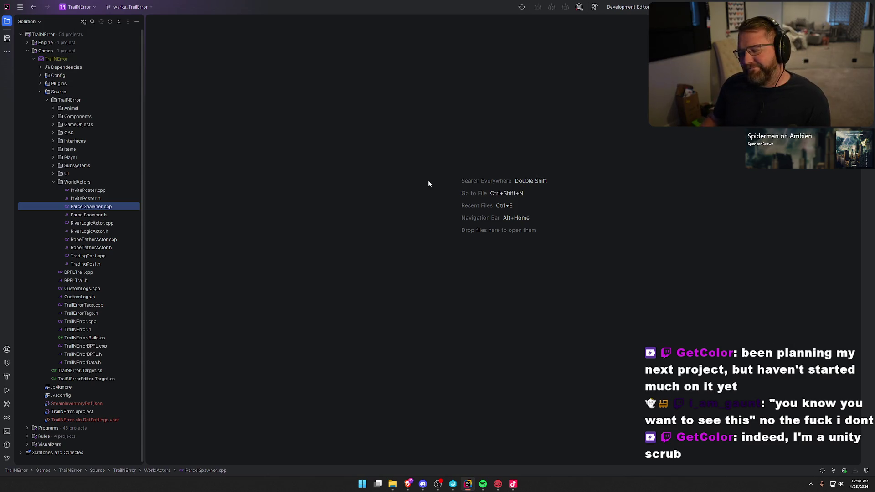
left_click(54, 181)
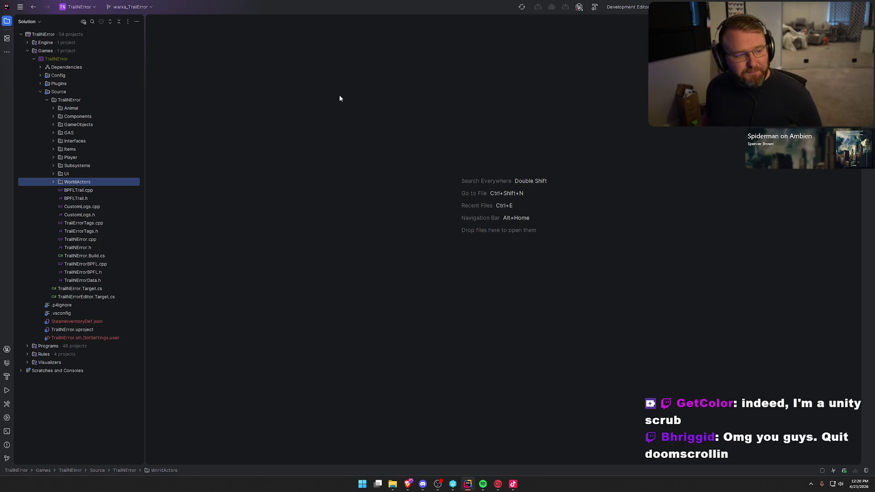
key("alt+Tab")
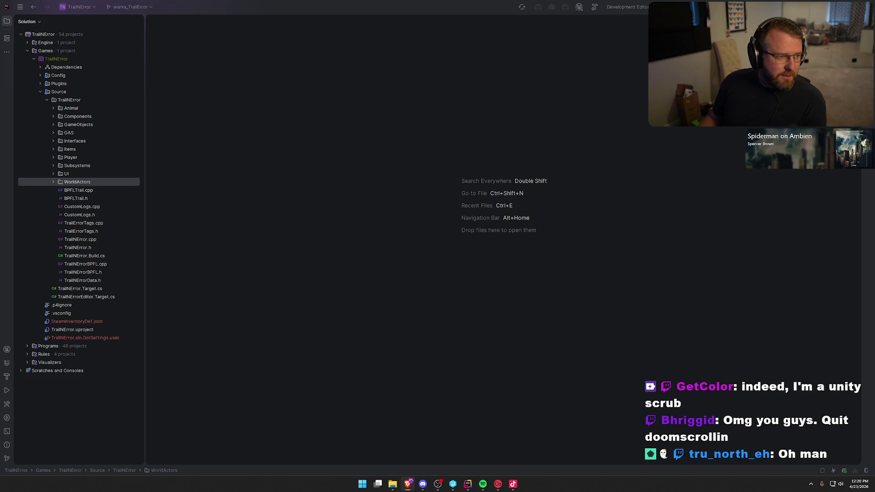
key("alt+Tab")
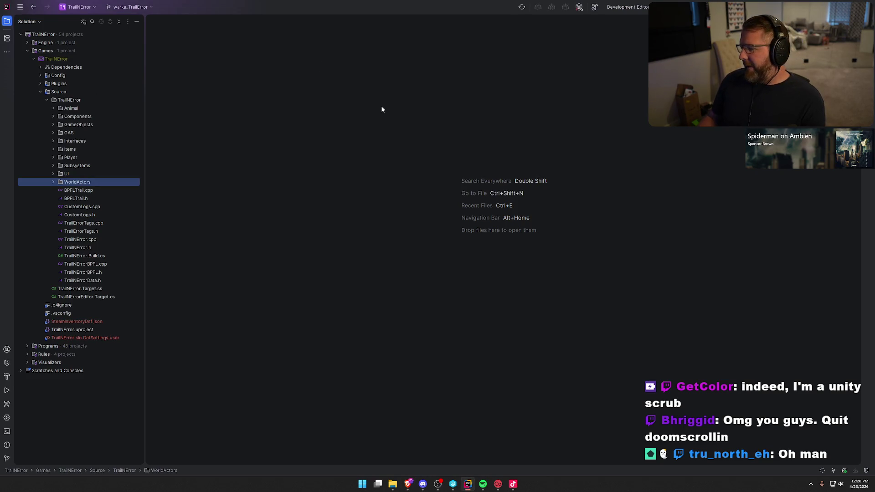
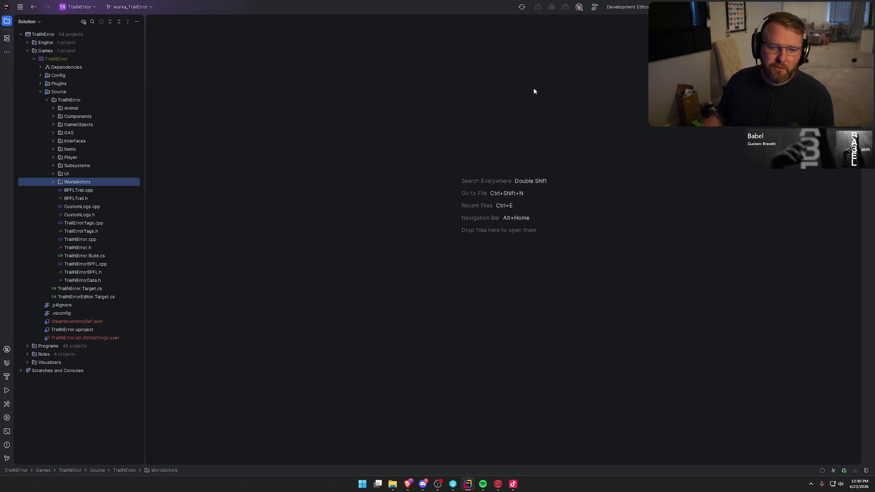
Step away from Rider, then close the TrailNError code editor window
key("alt+Tab")
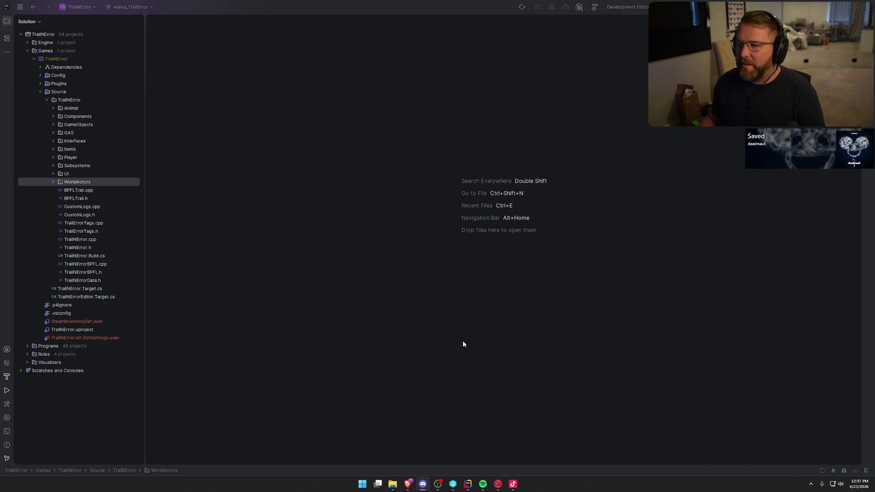
left_click(866, 7)
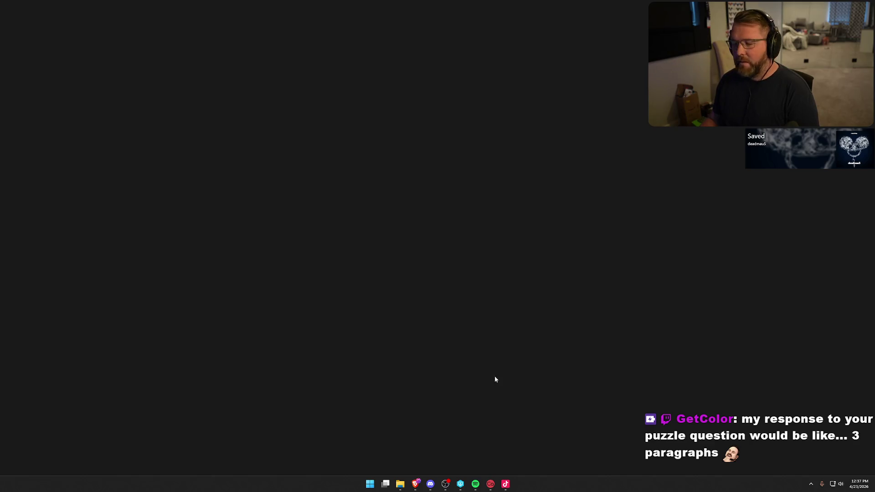
Launch Notion with the 'not' search and start a new item from the sidebar
key("super")
type("not")
key("Return")
mouse_move(121, 47)
mouse_move(96, 51)
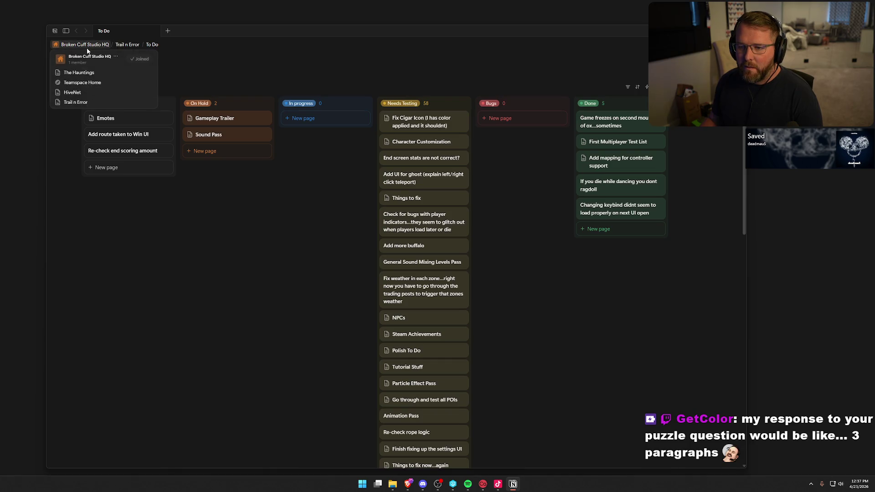
mouse_move(67, 34)
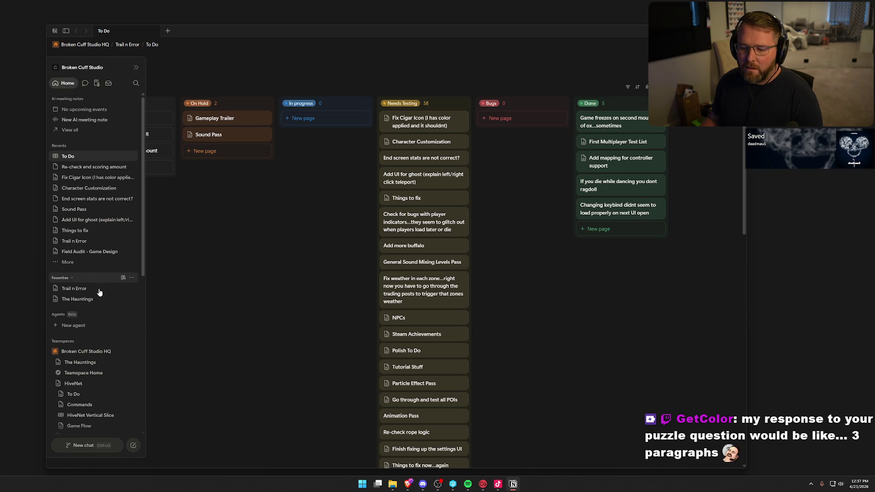
left_click(134, 447)
Create a blank page titled 'Ideas / Brainstorming' and close the To Do board tab
left_click(149, 396)
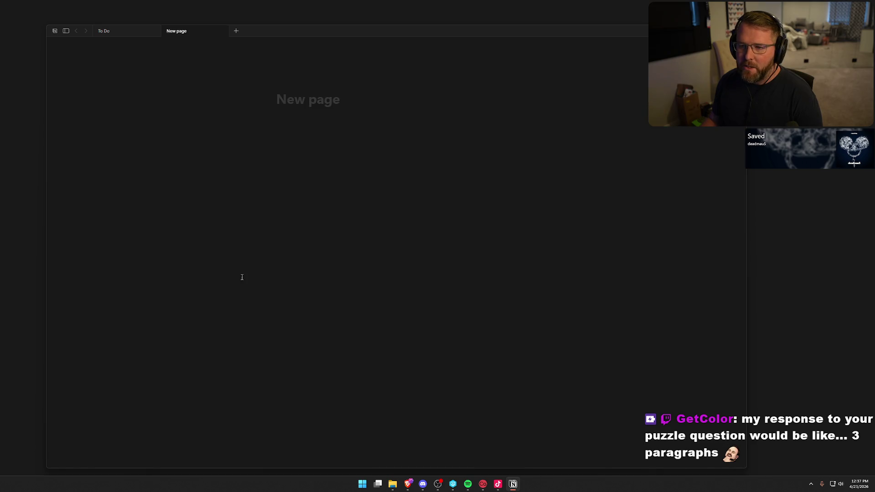
middle_click(114, 31)
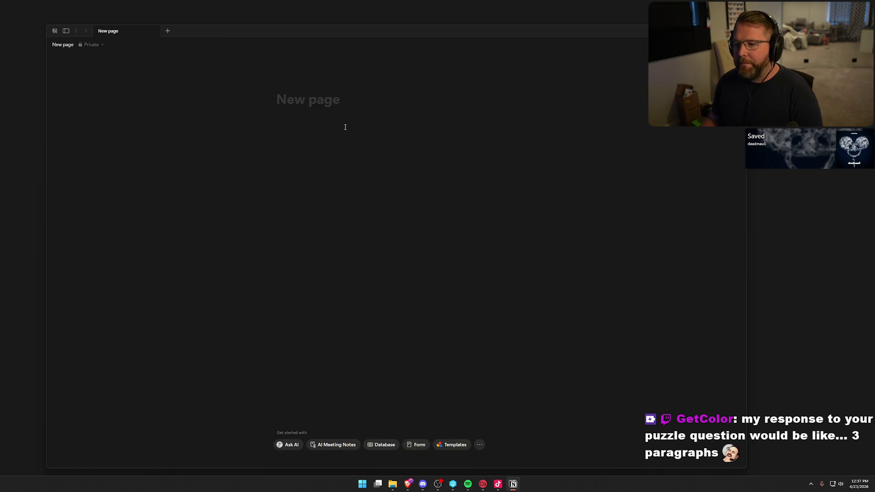
left_click(350, 104)
type("Idae")
key("BackSpace")
key("BackSpace")
type("eas B")
key("BackSpace")
key("BackSpace")
type("/ Brainstorming")
key("Return")
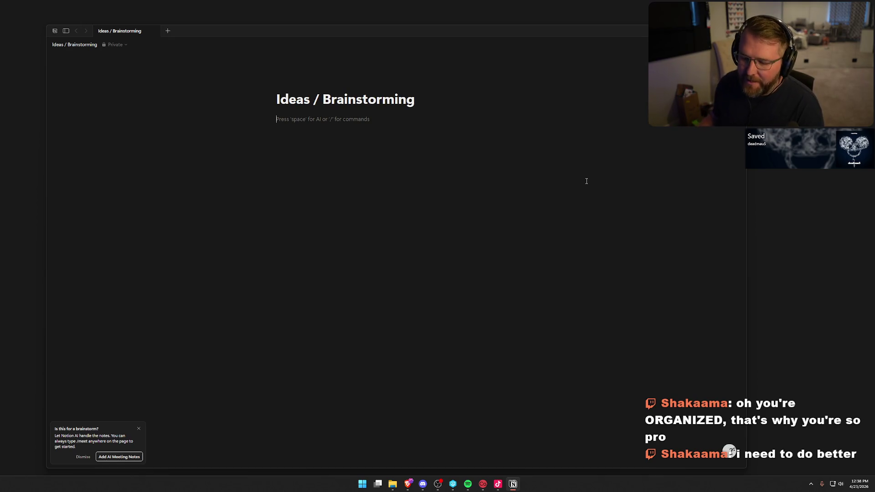
Dismiss the AI brainstorm popup and delete the extra empty body block
left_click(138, 428)
left_click(363, 130)
key("Escape")
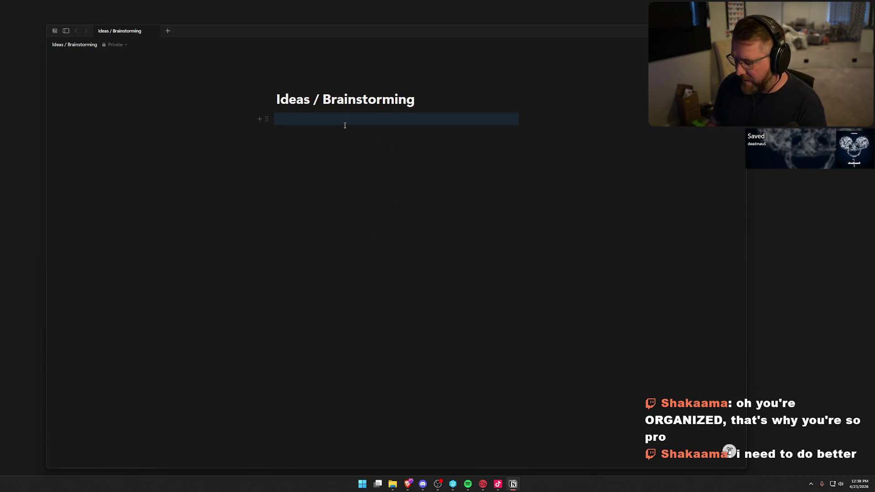
key("BackSpace")
left_click(344, 125)
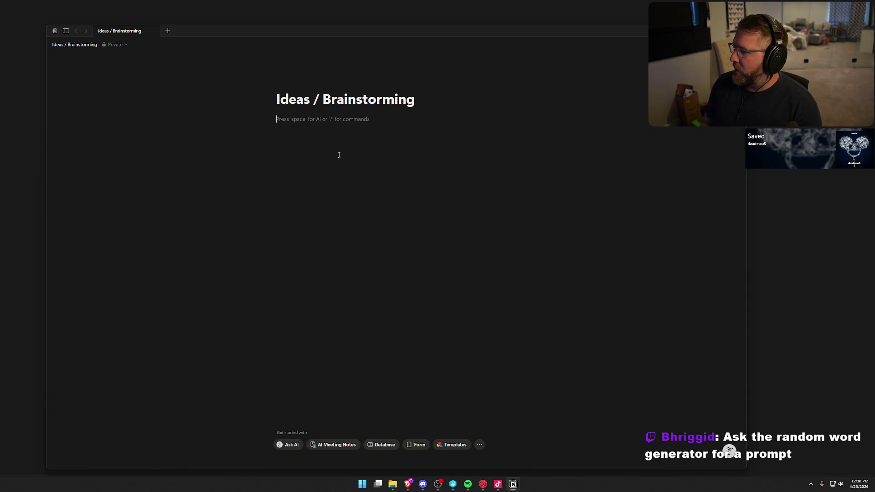
left_click_drag(464, 34, 419, 33)
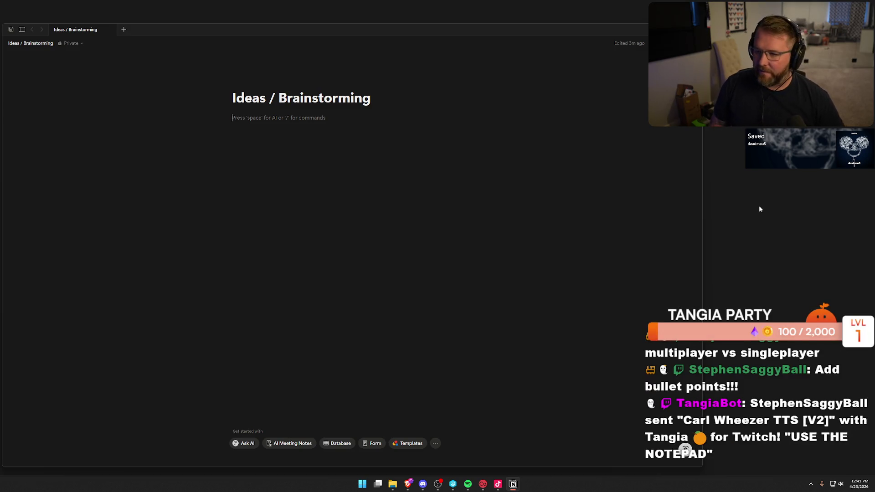
type("/t")
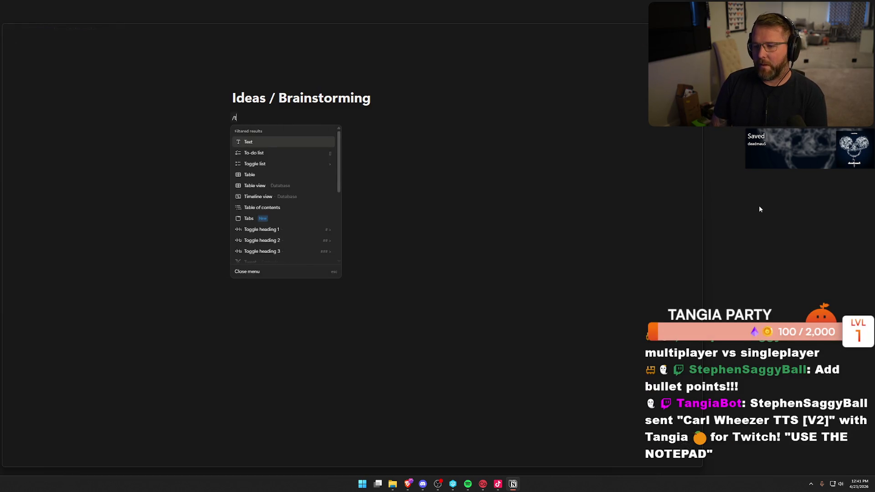
Add a top-level Option 1 to-do about returning to The Hauntings
key("BackSpace")
key("Return")
type("option 1")
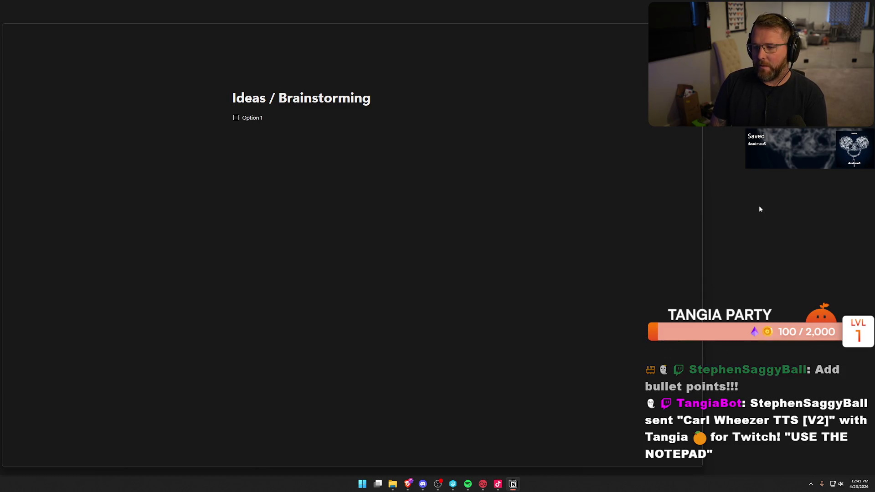
type("Return to that")
key("BackSpace")
key("BackSpace")
key("BackSpace")
type("The Hauntings")
Indent two Option 1 points: 'Probably reduction of streaming' and 'Does mean back to tack multiplayer games'
key("Return")
key("Tab")
type("Probasbl")
key("BackSpace")
key("BackSpace")
key("BackSpace")
type("bly reduction of streaming")
key("Return")
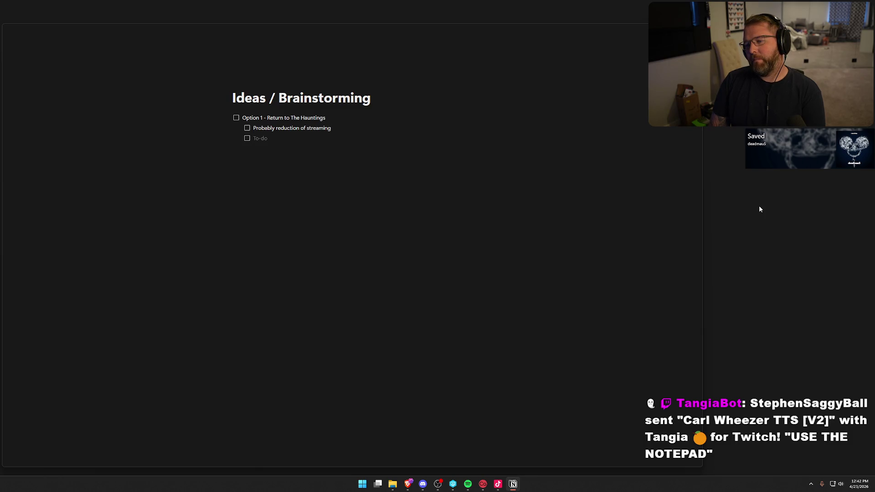
type("Does mean ba")
type("ck to t")
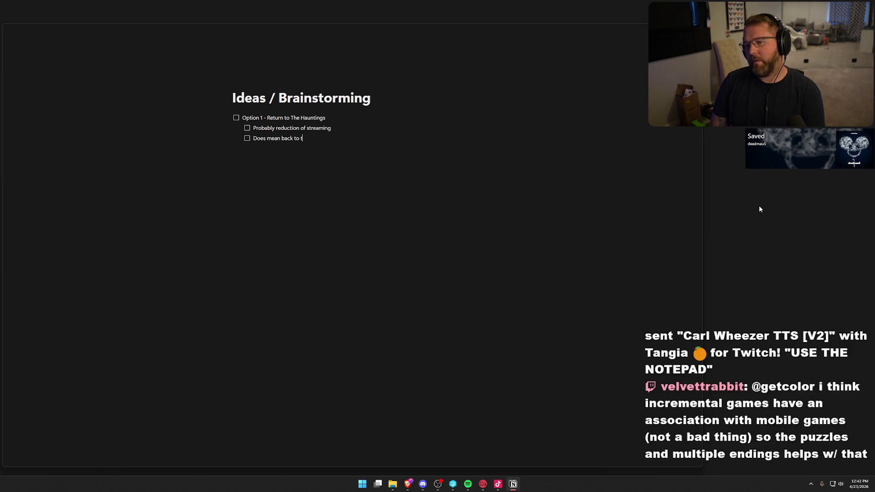
key("BackSpace")
type("back")
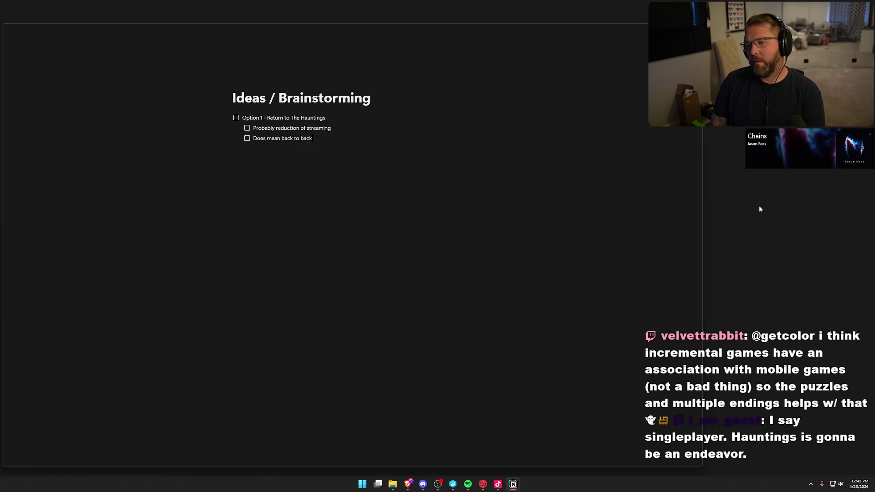
type(" multiplayer games")
Add 'Option 2 - Something singleplayer' with points on streaming, 'Easier on the brain' and 5.5 months
key("Return")
key("shift+Tab")
type("Option 2 - Somethi")
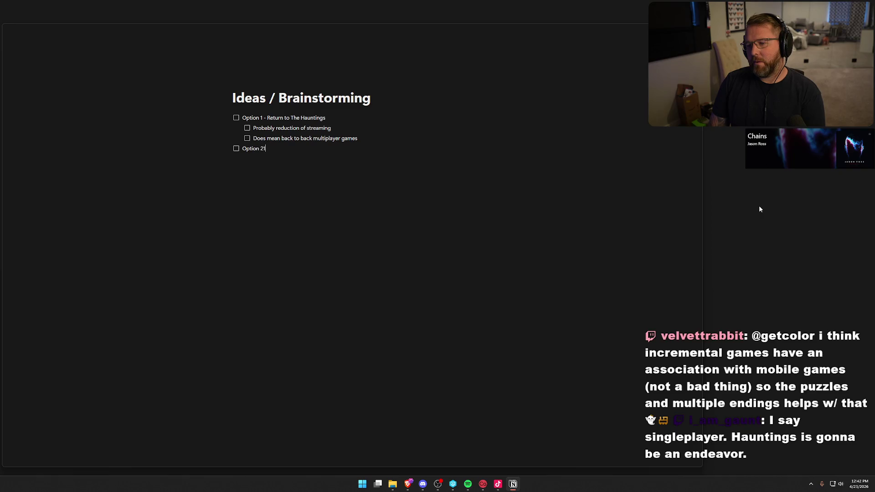
type("ng singleplayer")
key("Return")
key("Tab")
type("Dont have to reduce")
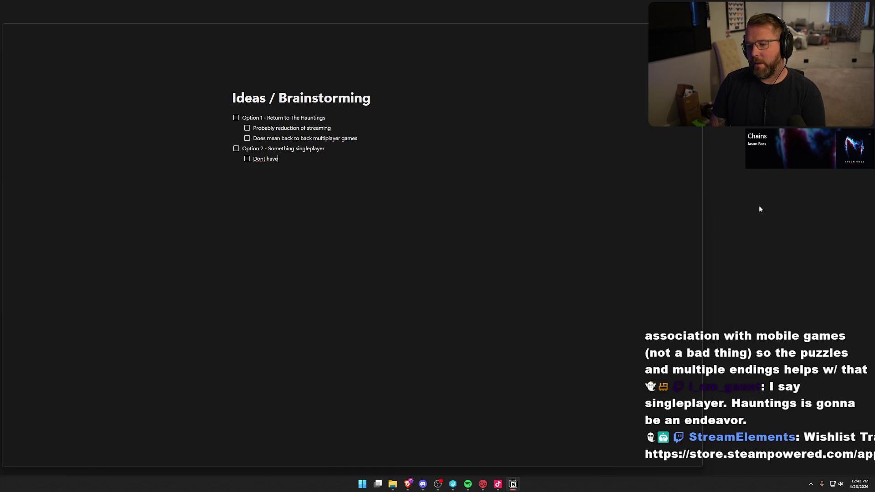
type(" streami")
key("BackSpace")
key("BackSpace")
key("BackSpace")
type("aming")
key("Return")
type("Easier on the brain")
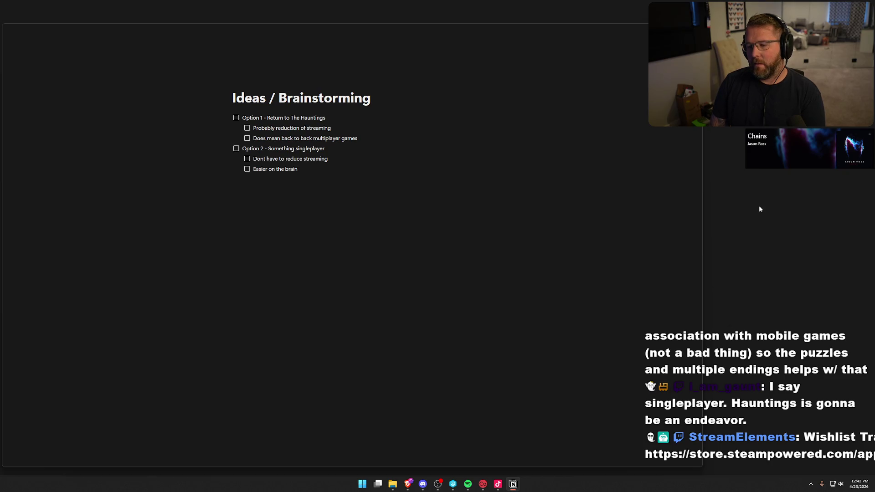
key("Return")
type("Probably more achiev")
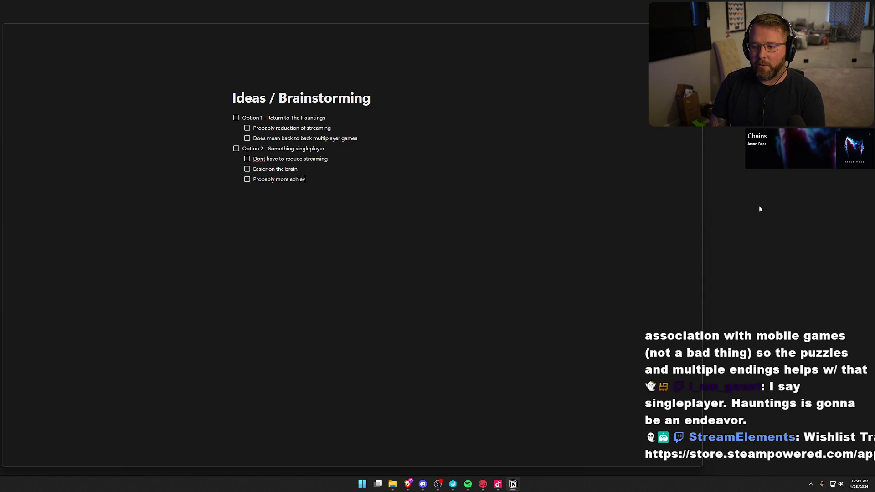
type("eable in")
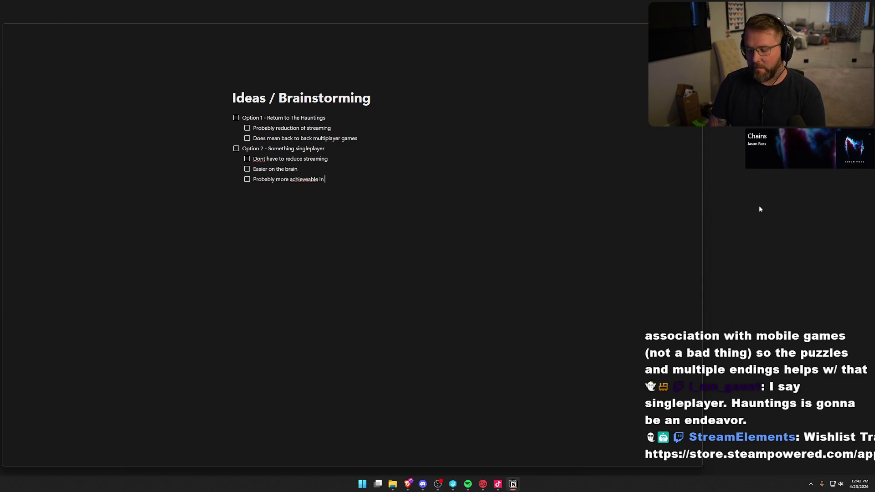
type(" 5.5 months")
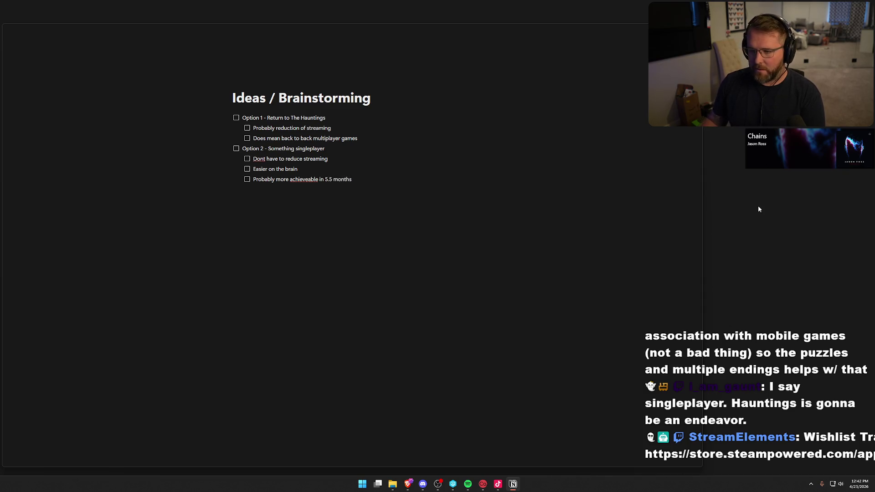
Correct 'achieveable' to 'achievable' and add 'More anticipated' and 'Probably sell better' under Option 1
right_click(304, 180)
left_click(337, 189)
left_click(369, 179)
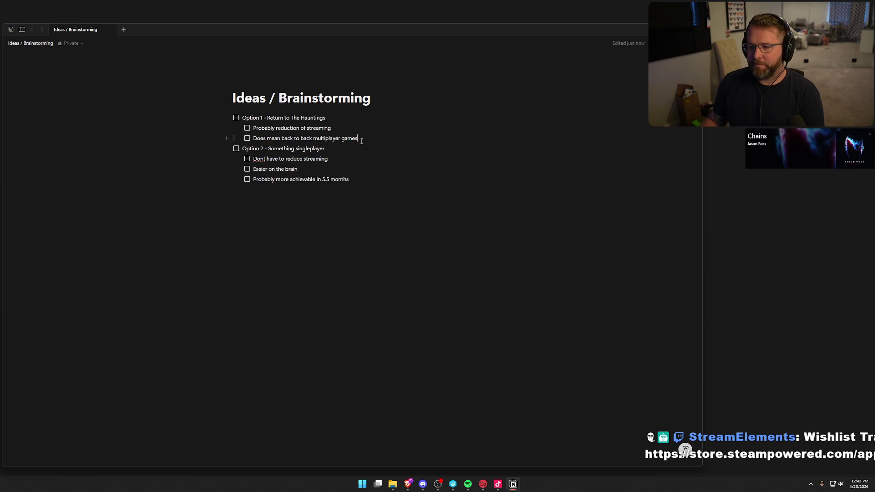
key("Return")
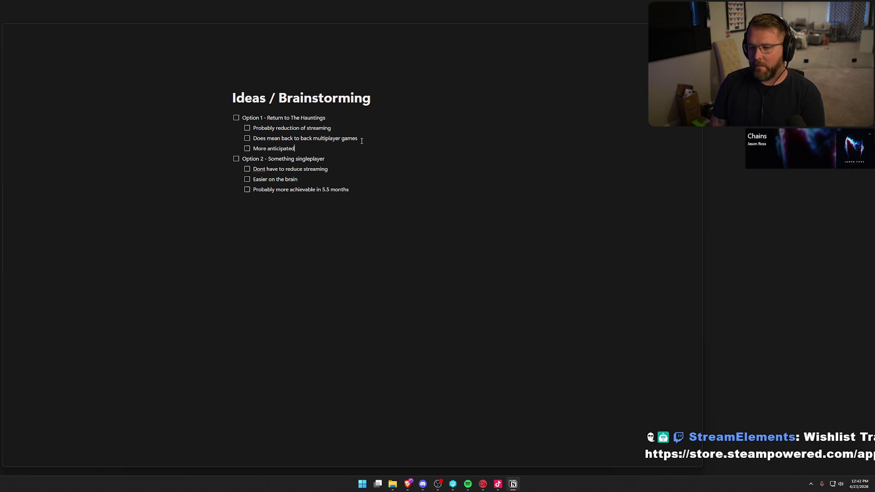
key("Return")
type("Probably sell better")
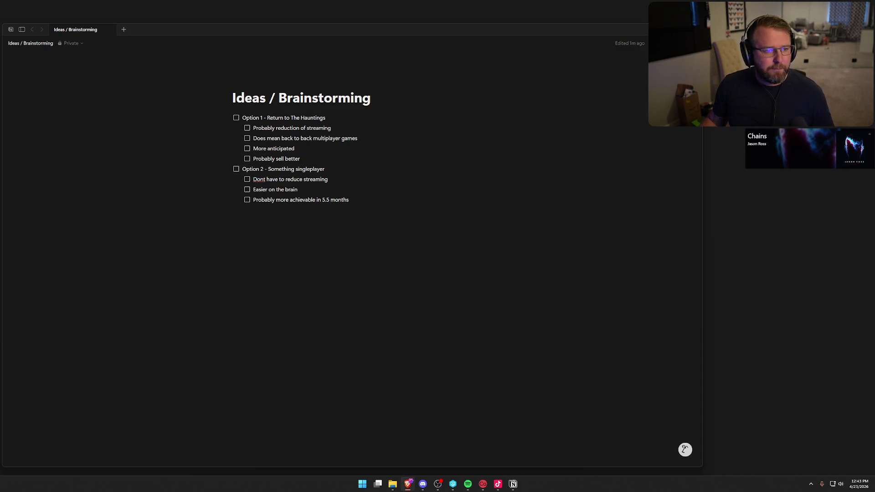
mouse_move(0, 135)
left_mouse_down()
mouse_move(280, 135)
mouse_move(282, 1)
left_mouse_up()
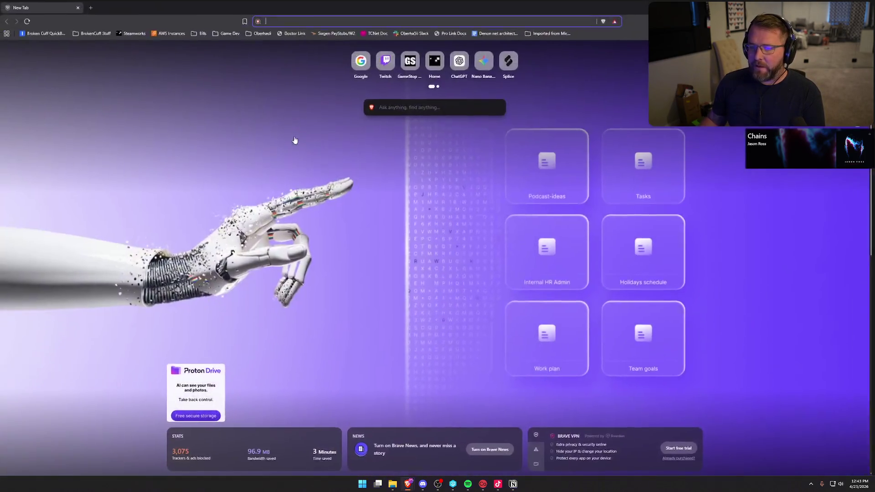
Search google.com for 'horripilant' and open its Steam store result
type("goo")
key("Return")
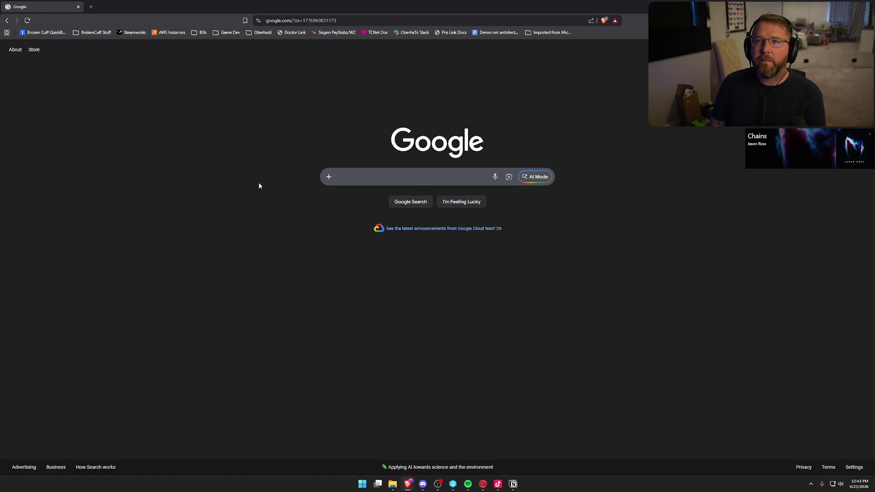
type("horripilant")
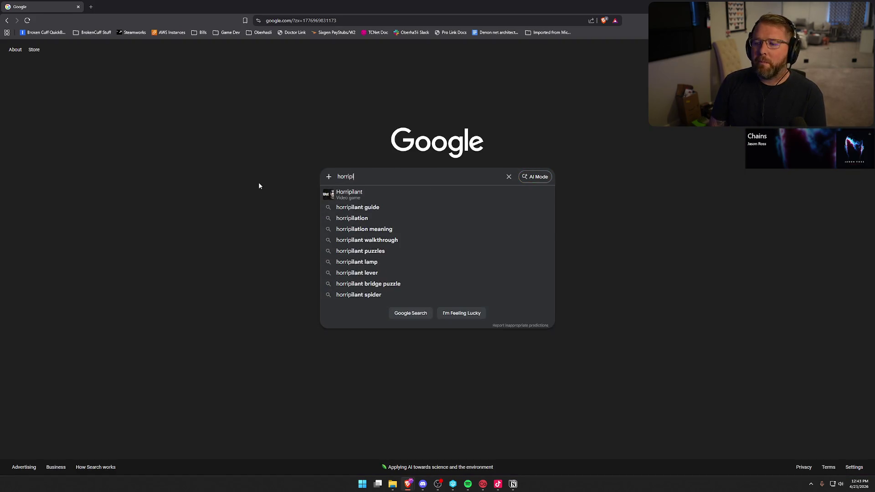
key("Return")
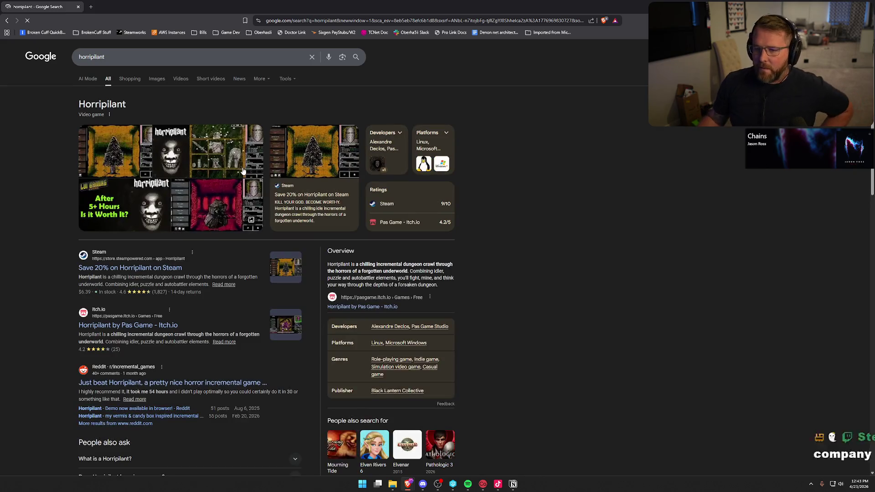
left_click(137, 268)
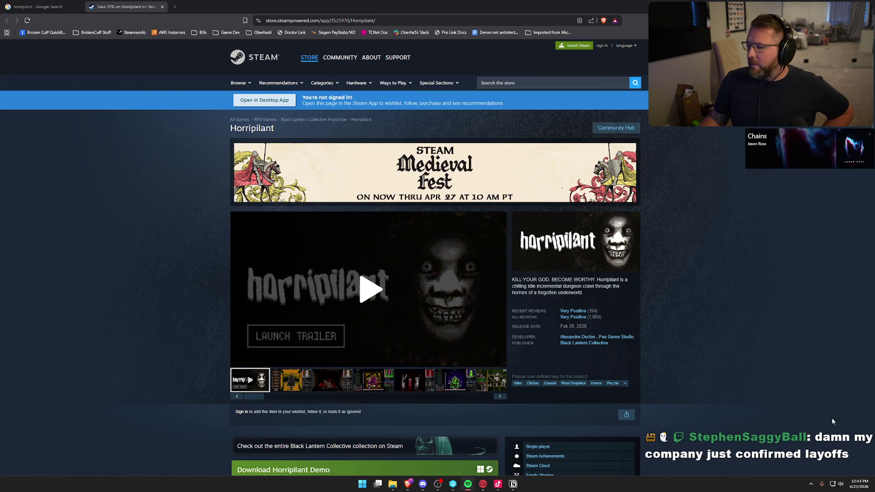
Play the Horripilant trailer full screen, then exit back to the store page
left_click(250, 360)
left_click(499, 360)
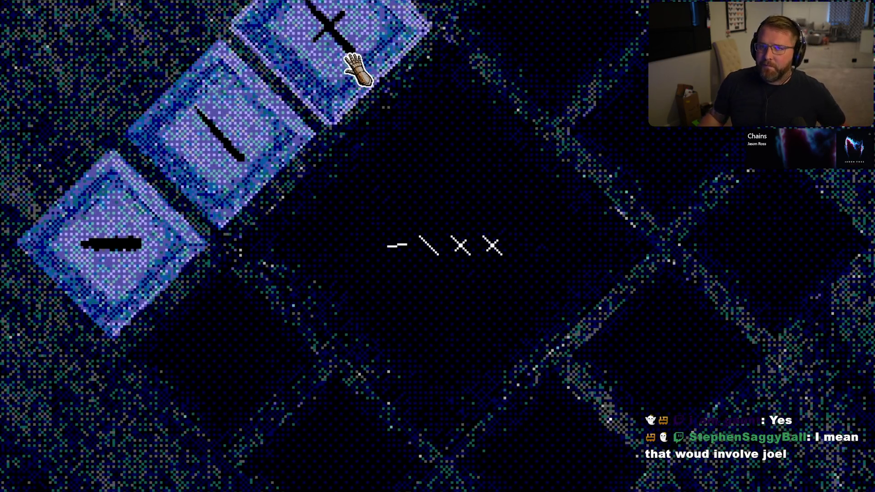
mouse_move(480, 221)
key("Escape")
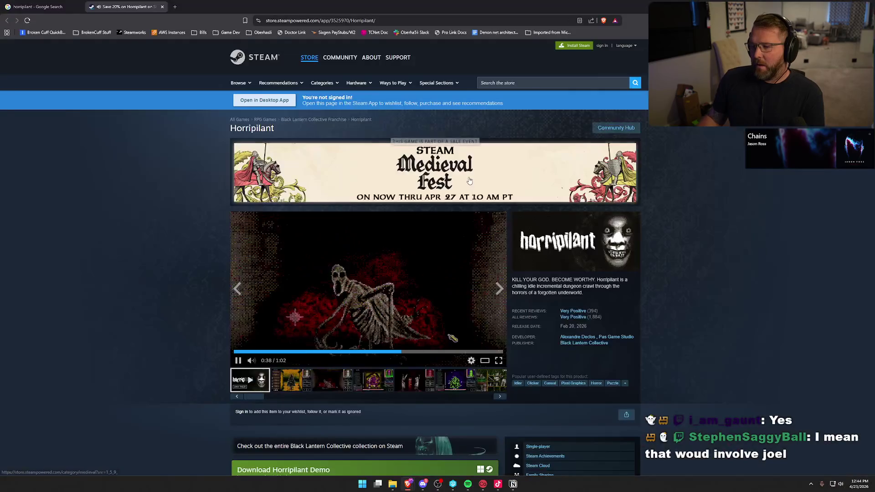
Scroll to the Horripilant bundles and highlight the first bundle's title
scroll(149, 286, "down", 1)
scroll(150, 288, "down", 1)
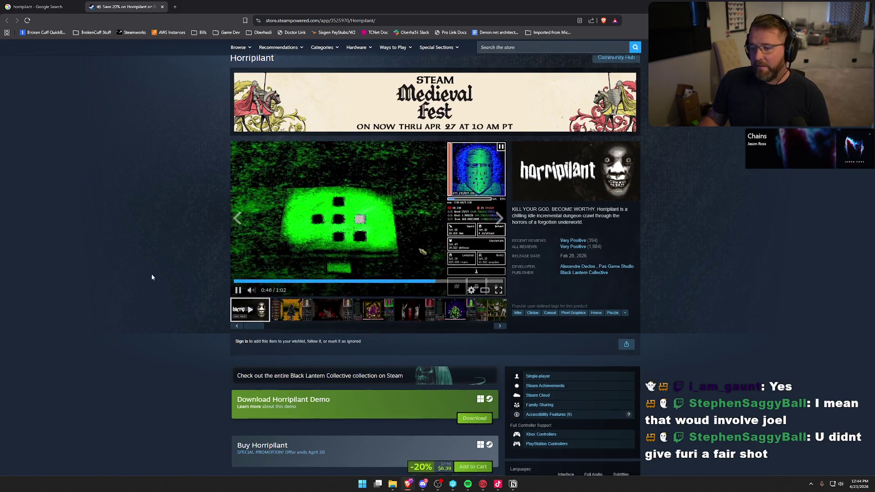
scroll(212, 263, "down", 2)
scroll(176, 257, "up", 1)
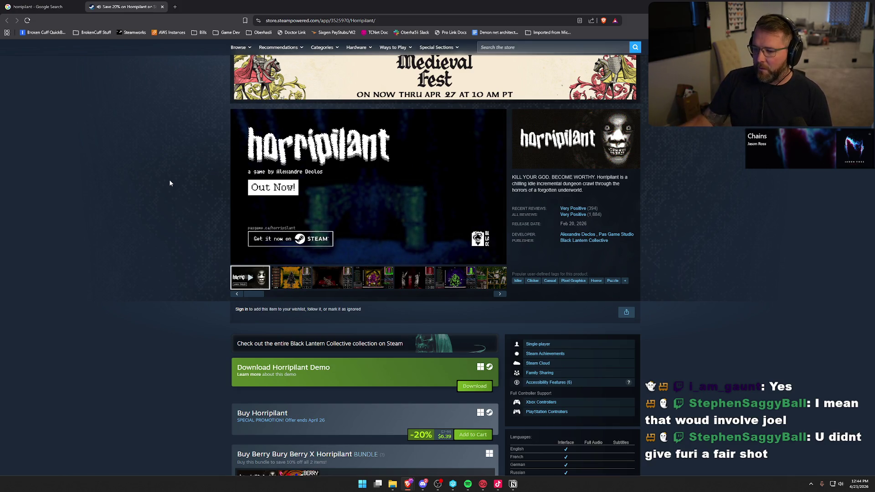
scroll(166, 275, "down", 7)
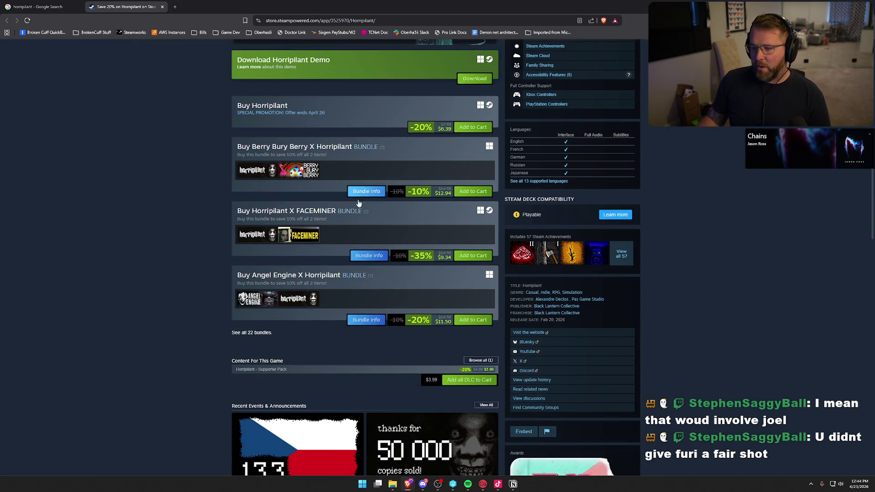
left_click_drag(252, 146, 326, 146)
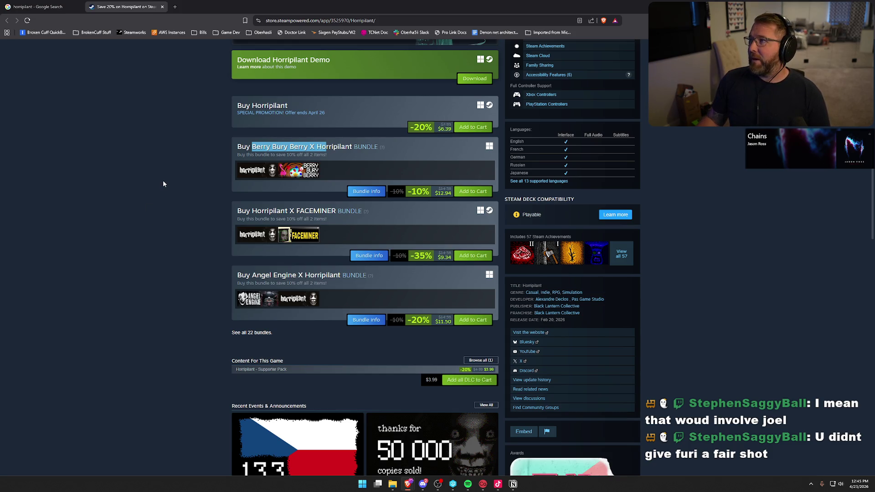
left_click(185, 177)
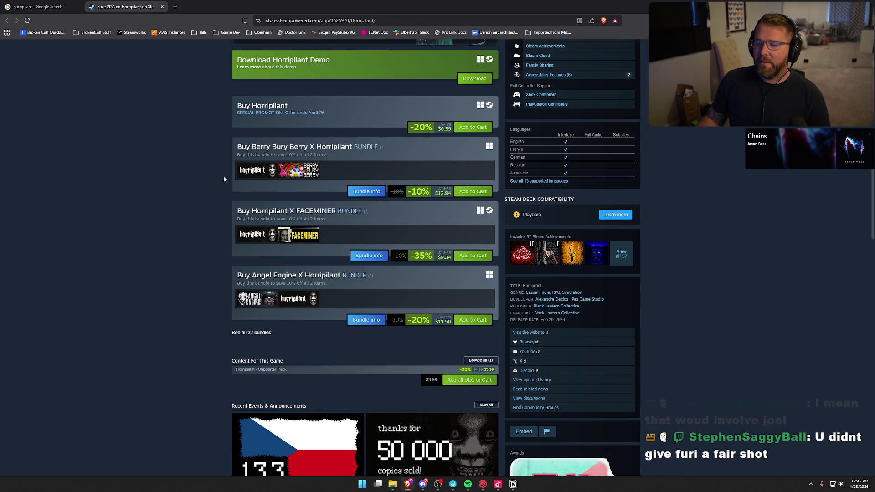
left_click(152, 207)
Browse the game details and similar games, then return to the Notion notes
scroll(152, 207, "down", 5)
scroll(153, 211, "down", 10)
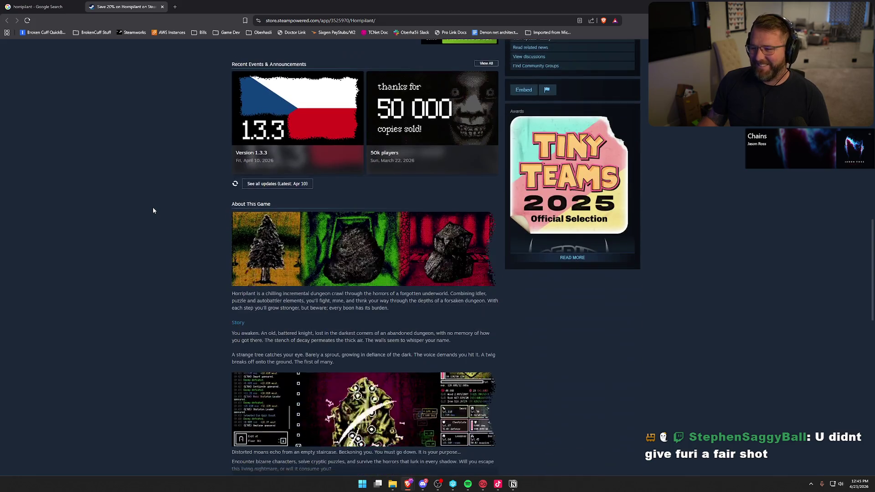
scroll(154, 210, "down", 3)
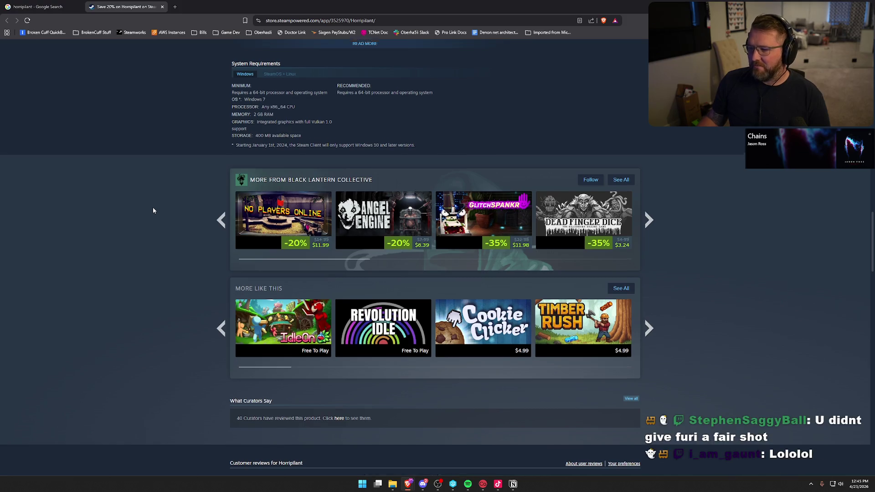
scroll(153, 211, "up", 15)
scroll(154, 219, "up", 10)
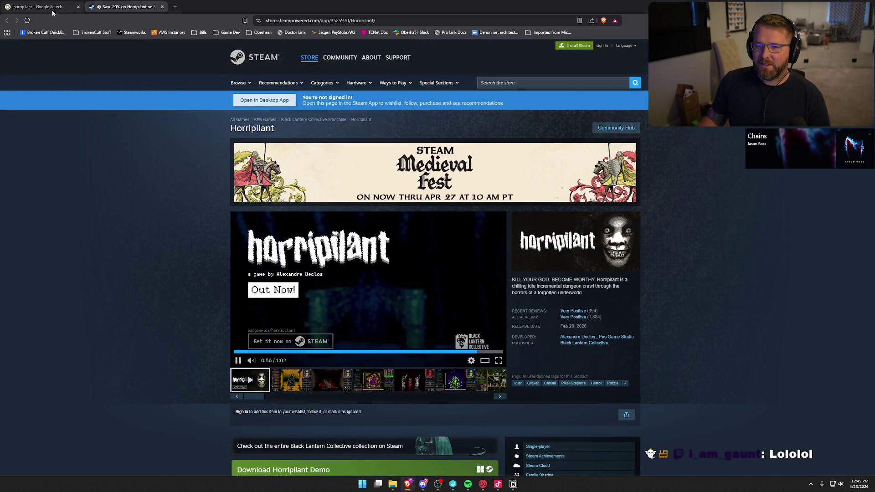
key("alt+Tab")
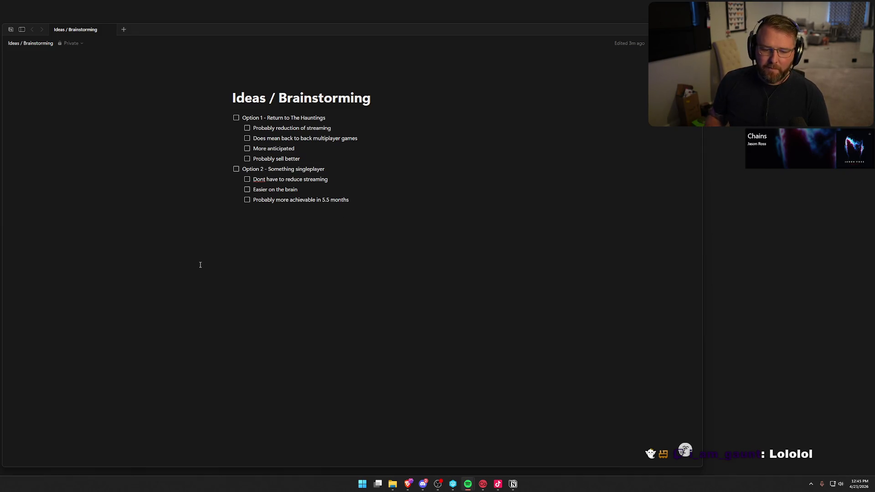
left_click(101, 243)
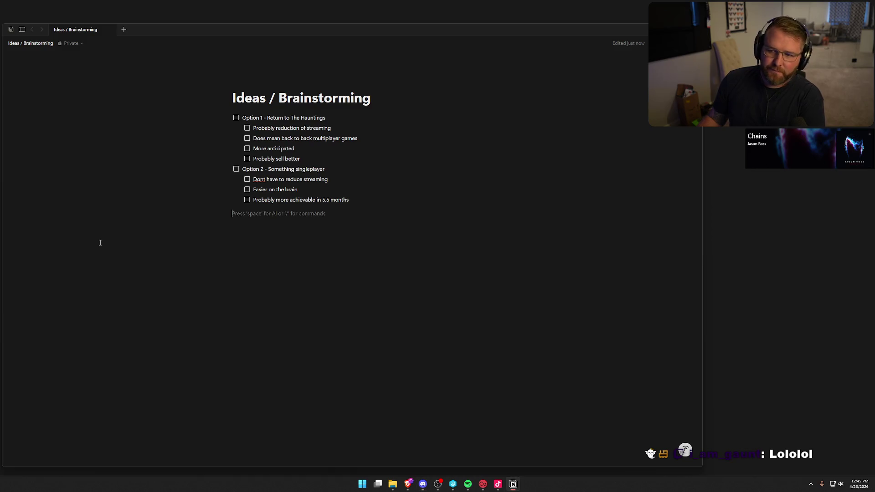
key("BackSpace")
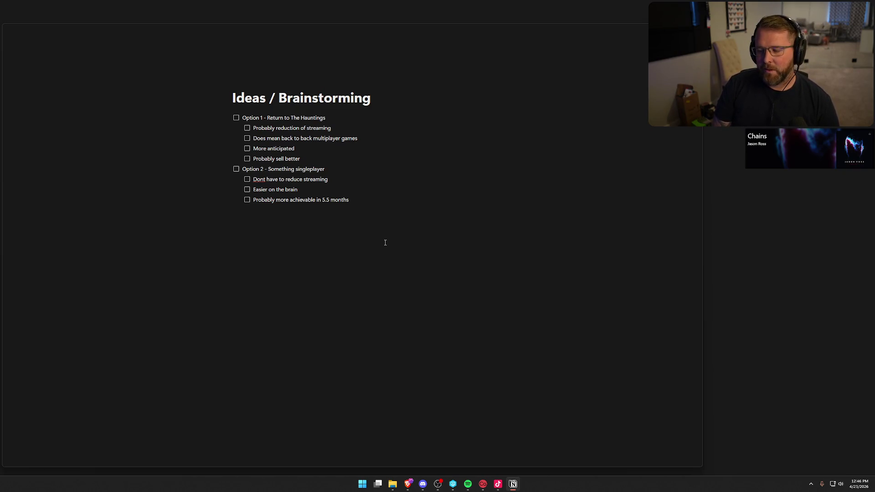
left_click(314, 160)
key("Return")
Add the Option 1 point 'Probably cost more to make (need to hire full art team)'
type("Probably cost more to make (need to hire full art team")
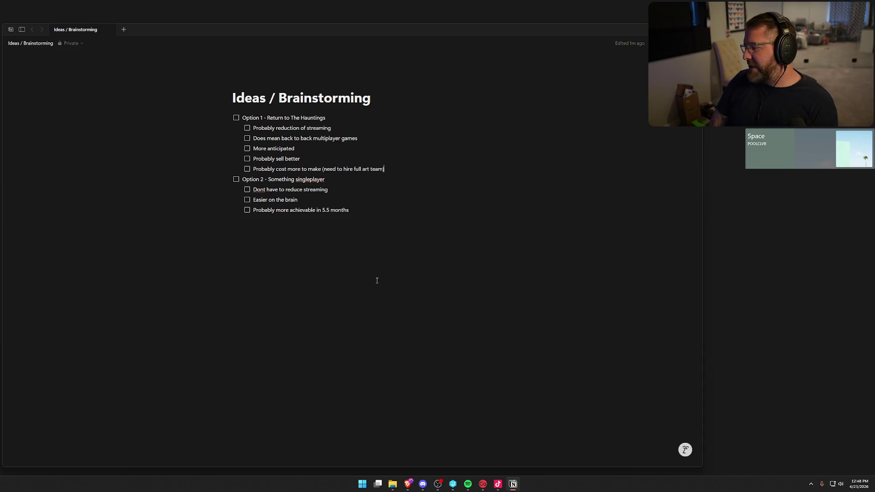
Pull the Notion window's right edge about 230 pixels leftward to narrow it
left_click_drag(702, 169, 597, 169)
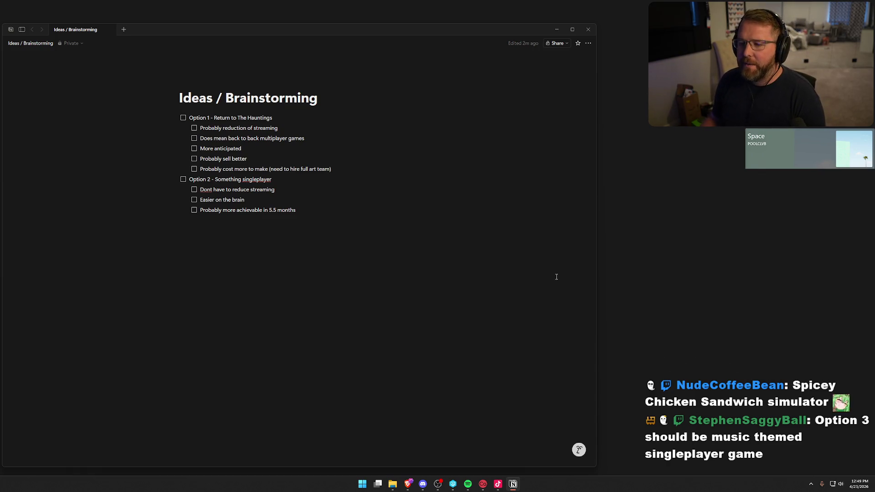
Add top-level to-do 'Option 3 - Rhythm based incremental game?', spell-correcting 'Rythm' to 'Rhythm'
key("Return")
key("shift+Tab")
type("Opetio")
key("BackSpace")
key("BackSpace")
key("BackSpace")
type("tion 3 - Rythm")
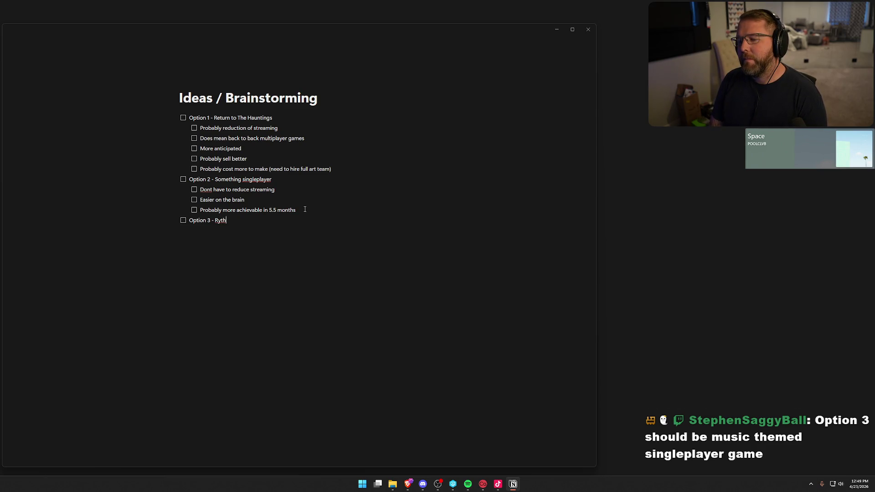
key("BackSpace")
key("BackSpace")
key("BackSpace")
type("yth")
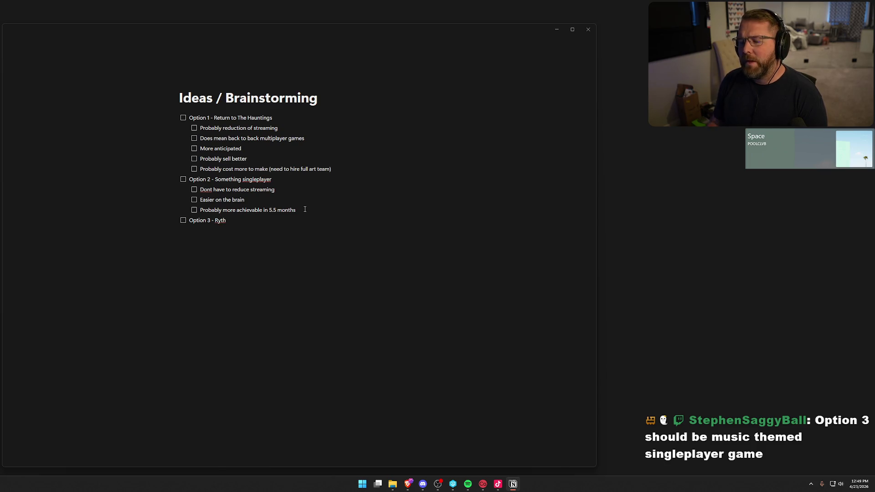
type("m")
right_click(215, 223)
left_click(228, 228)
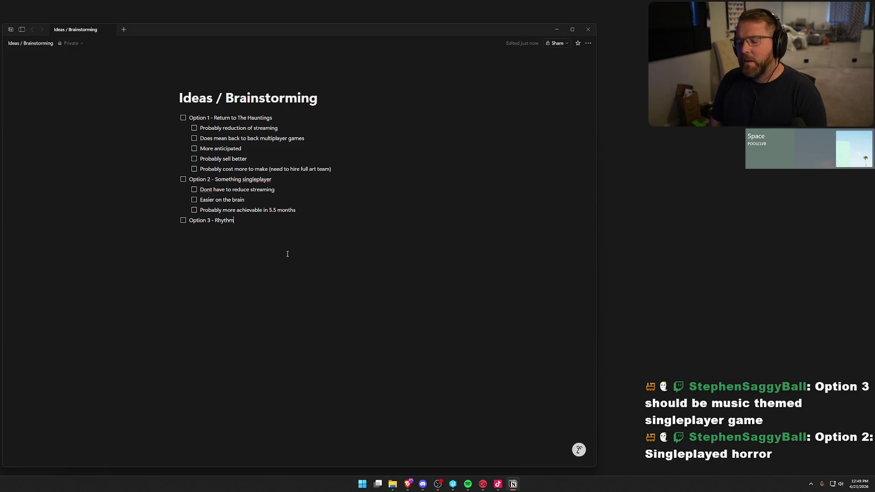
type("based increme")
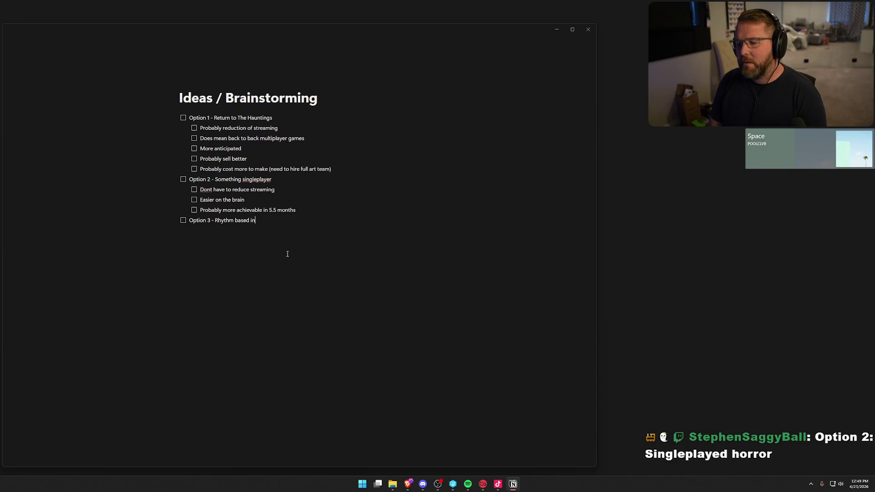
type("ntal game?")
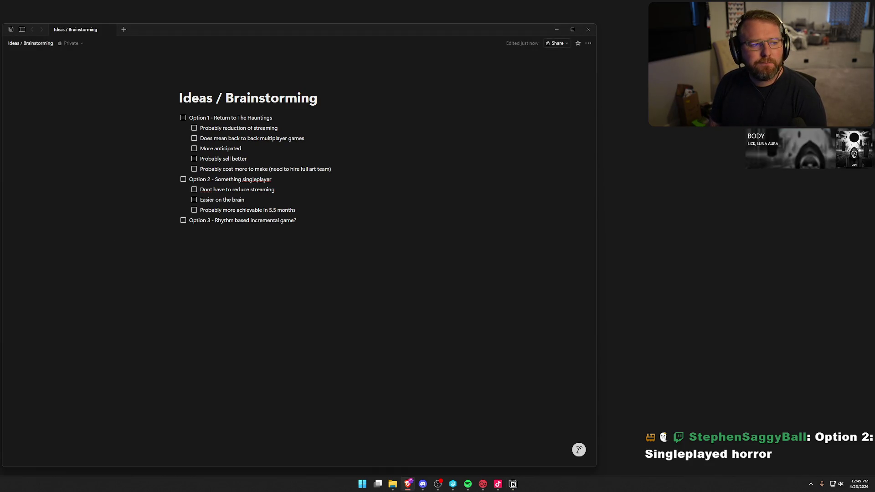
key("alt+Tab")
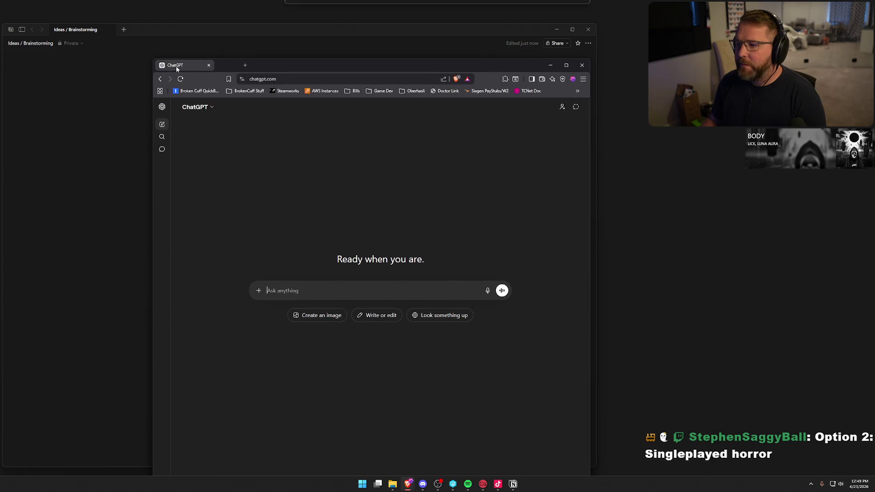
Maximize the browser, dismiss the AI image model promotion, and return to the ChatGPT page
double_click(336, 63)
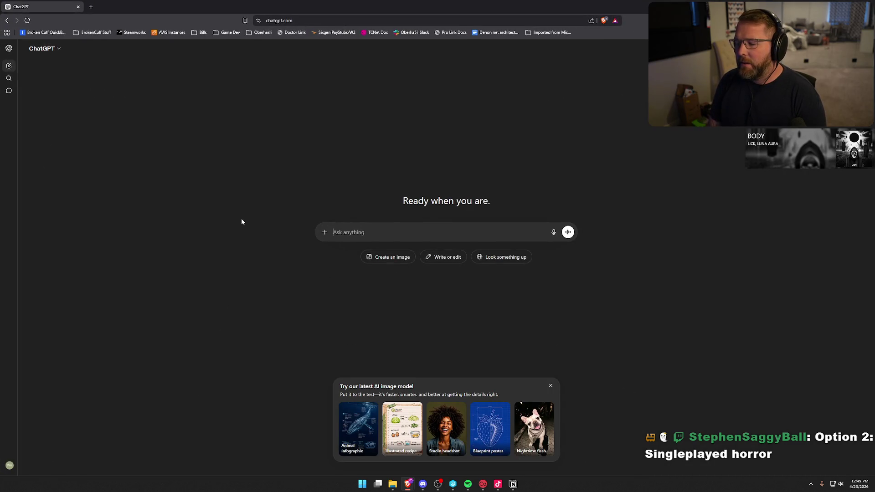
key("alt+Tab")
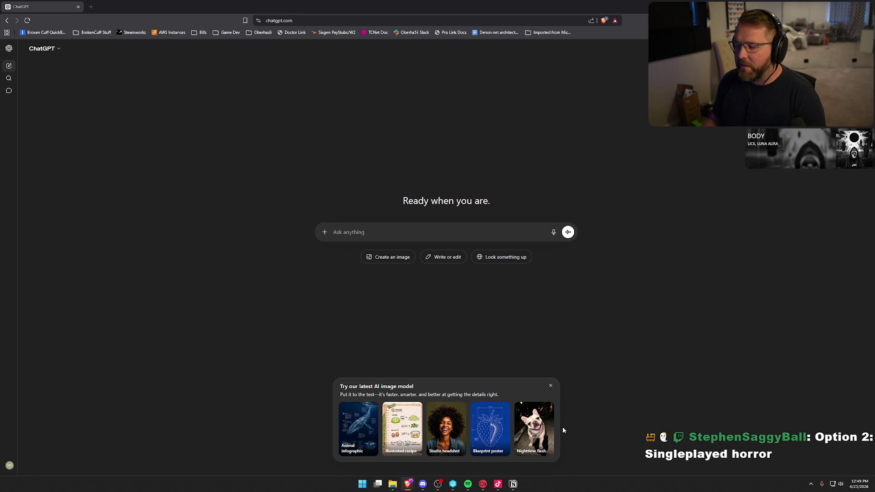
left_click(551, 386)
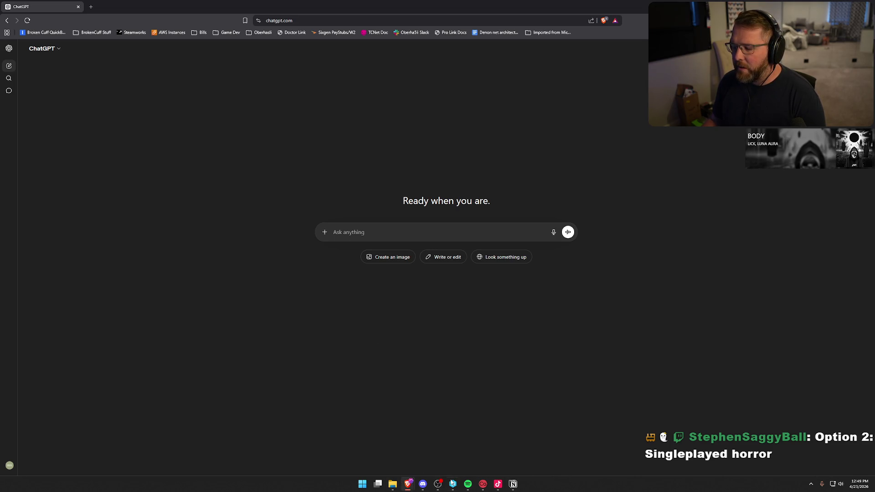
left_click(513, 484)
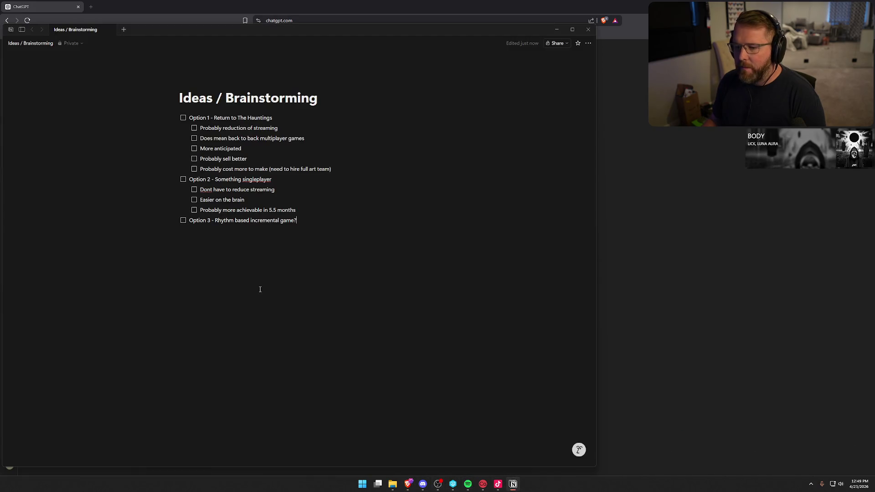
left_click(699, 173)
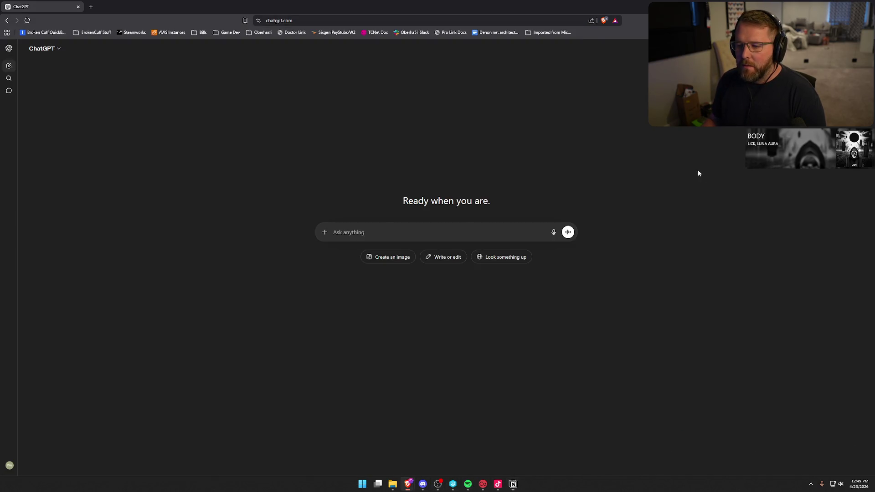
Send a prompt asking for six-month game ideas, leaning single-player horror or incremental rhythm
type("i am b")
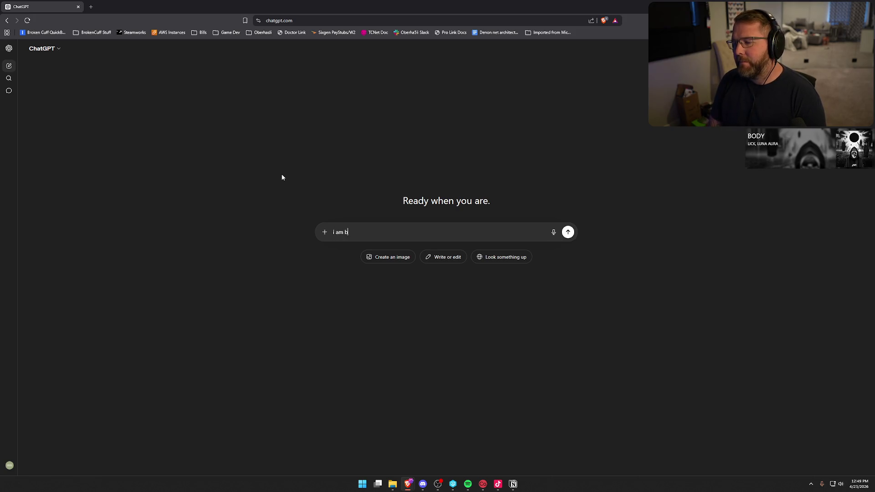
type("rainstor")
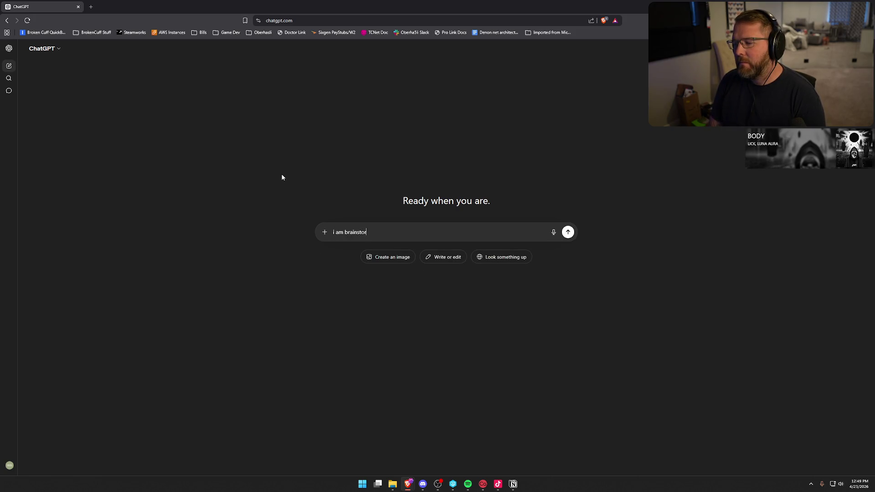
type("ming some ideas fi")
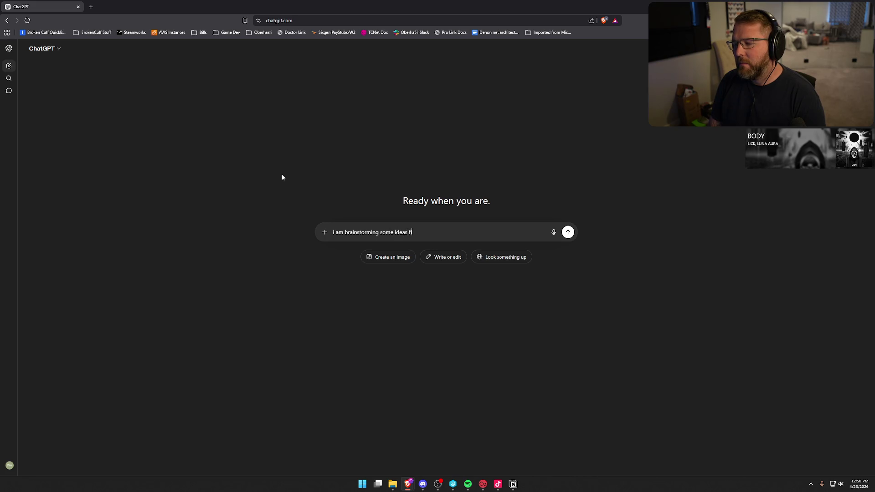
key("BackSpace")
type("right now for a game")
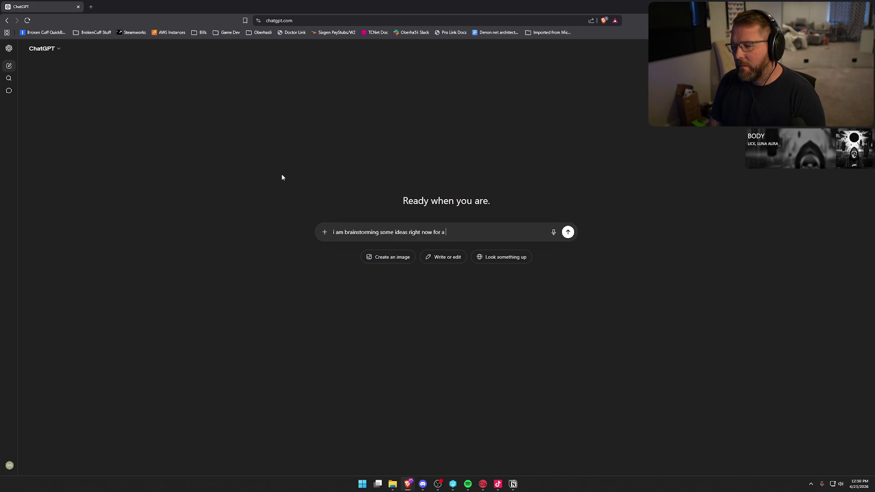
type(" that i coul")
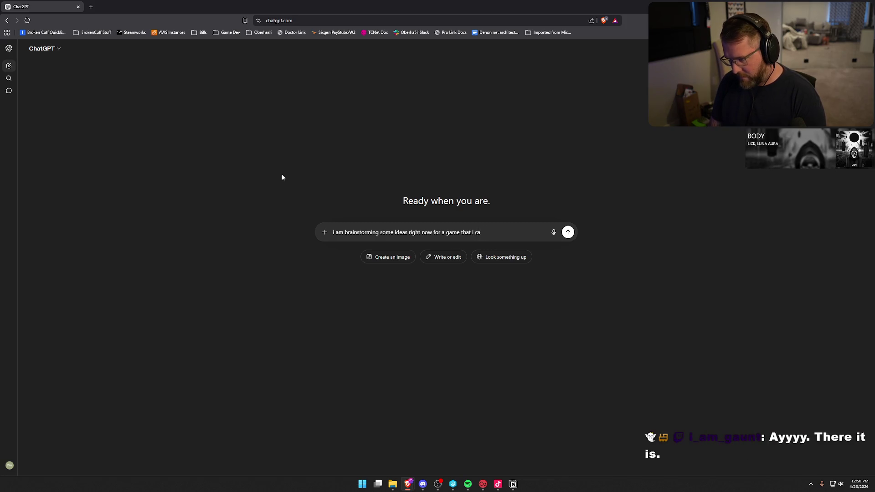
type("d spene")
type("the next 6 m")
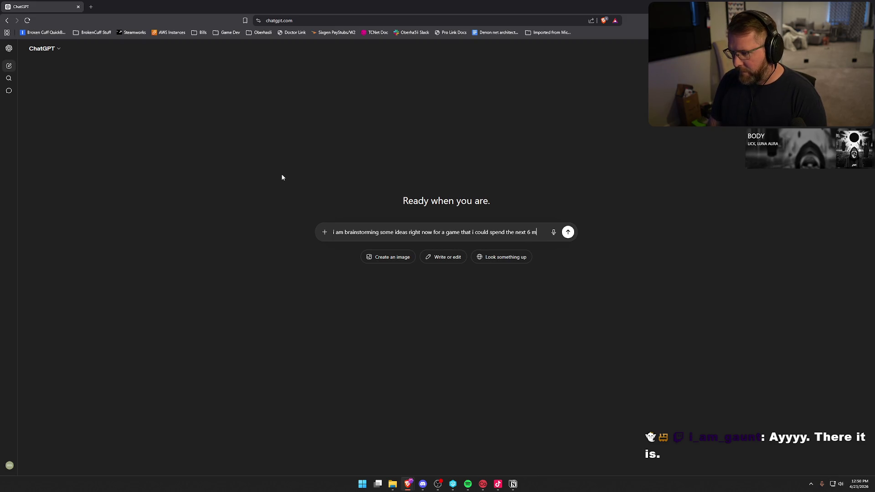
type("onths working on")
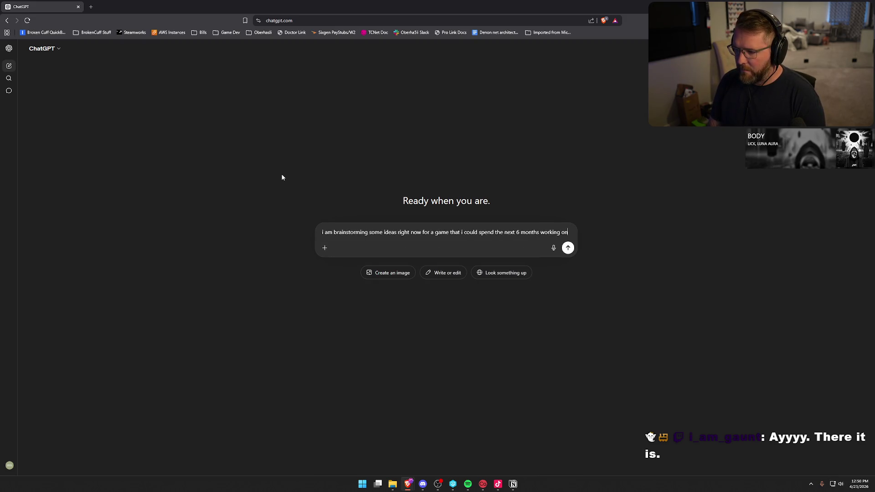
type(" and get out for october.,")
key("BackSpace")
type("I am sorta leaning to single player horror game but alo")
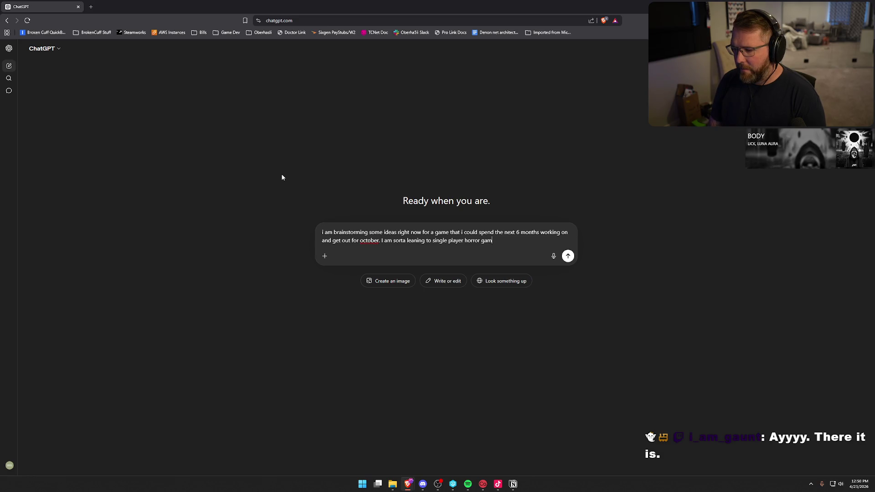
type("so li")
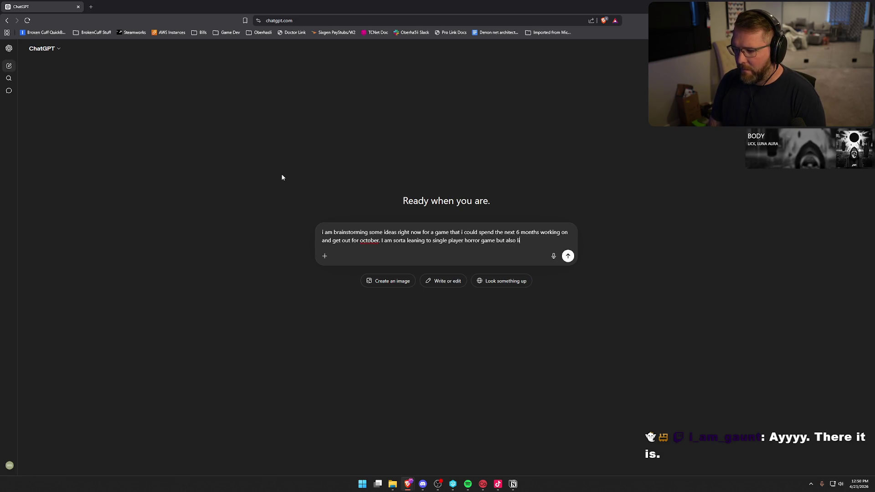
type("ke the idea of an ind")
type("cr")
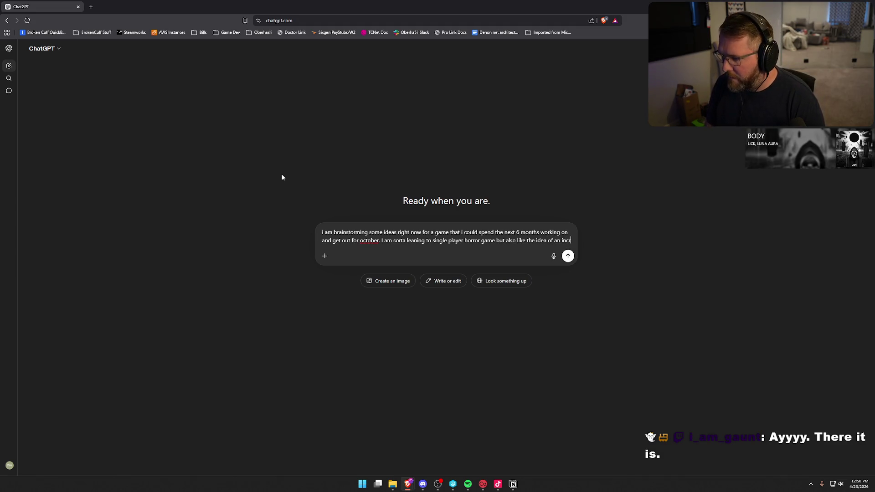
type("emental ")
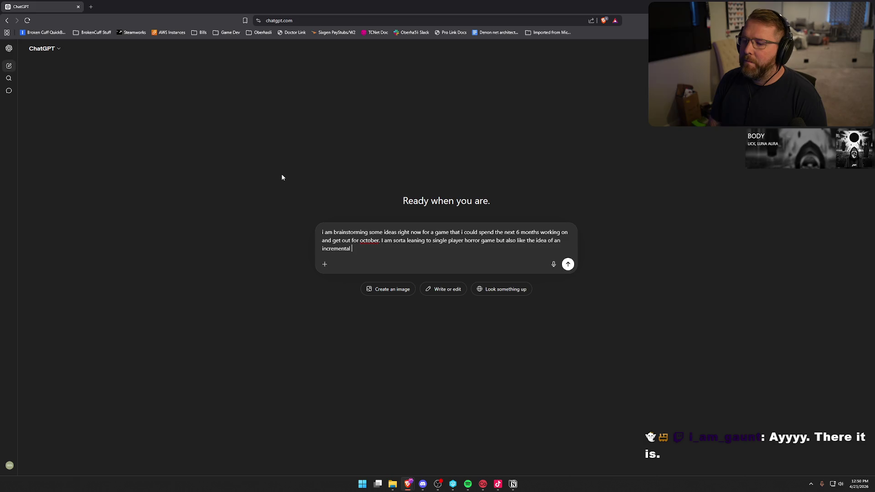
type("rhy")
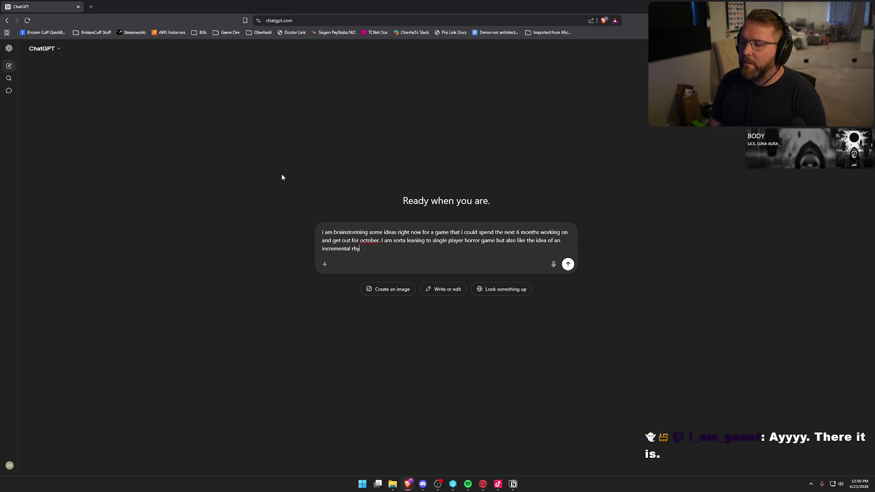
type("thm based game.")
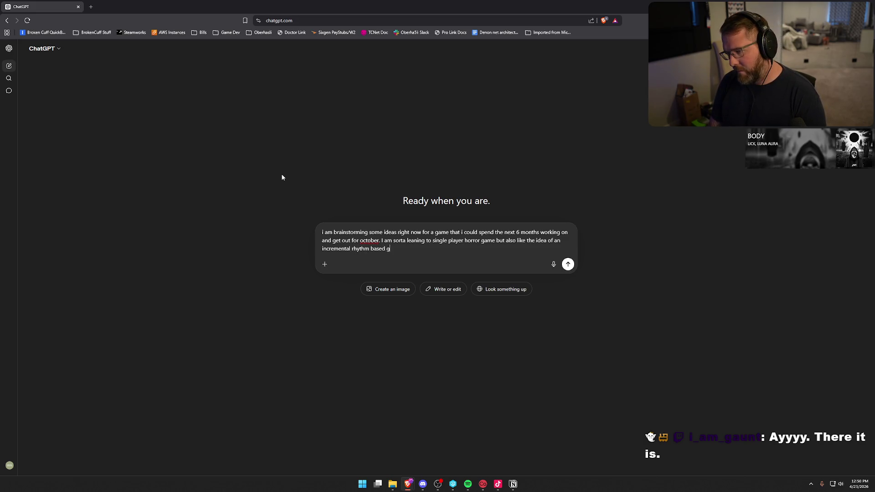
key("BackSpace")
type("as we")
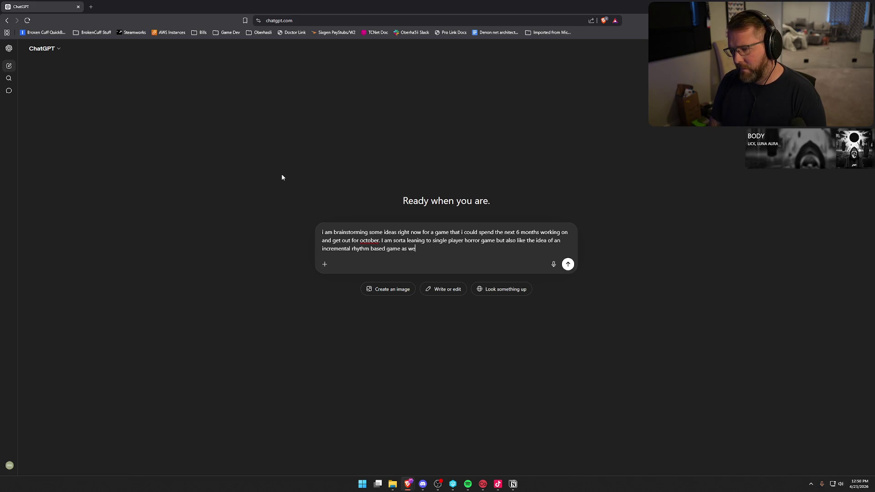
type("ll...can you come up")
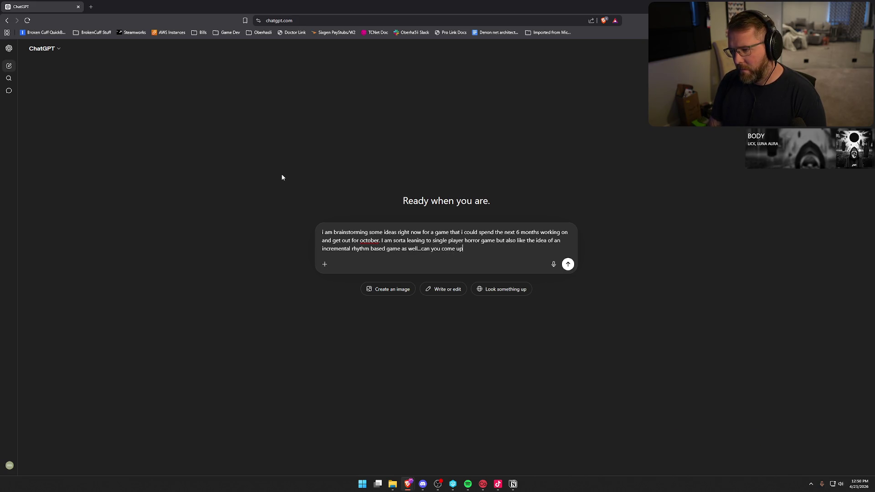
type(" with a list of ideas i can chew on")
key("Return")
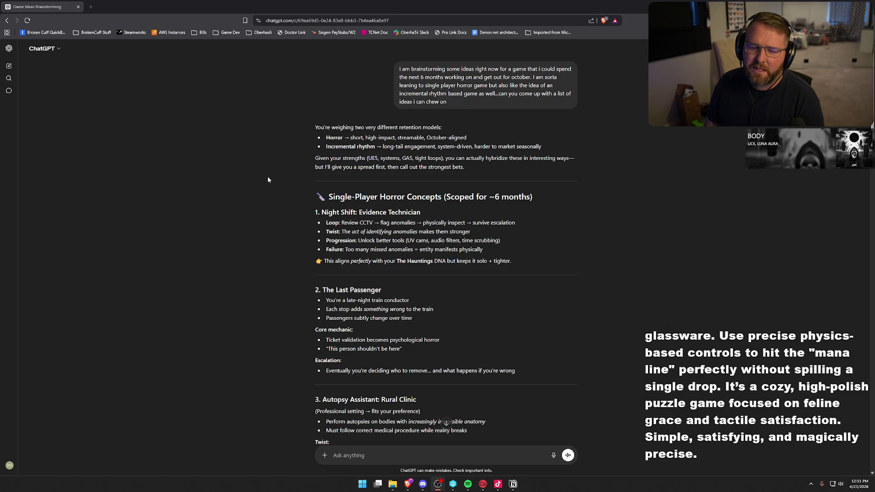
Review ChatGPT's horror concepts once generated, through 'Autopsy Assistant: Rural Clinic'
left_click(254, 142)
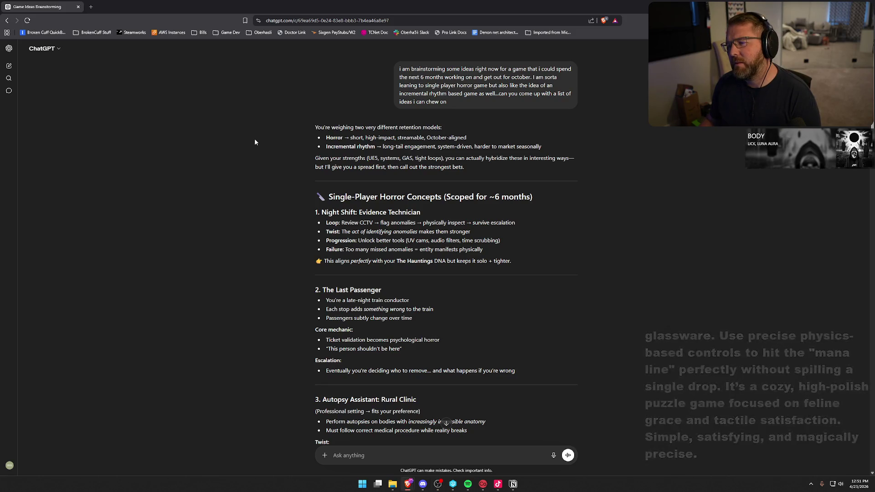
scroll(255, 142, "down", 2)
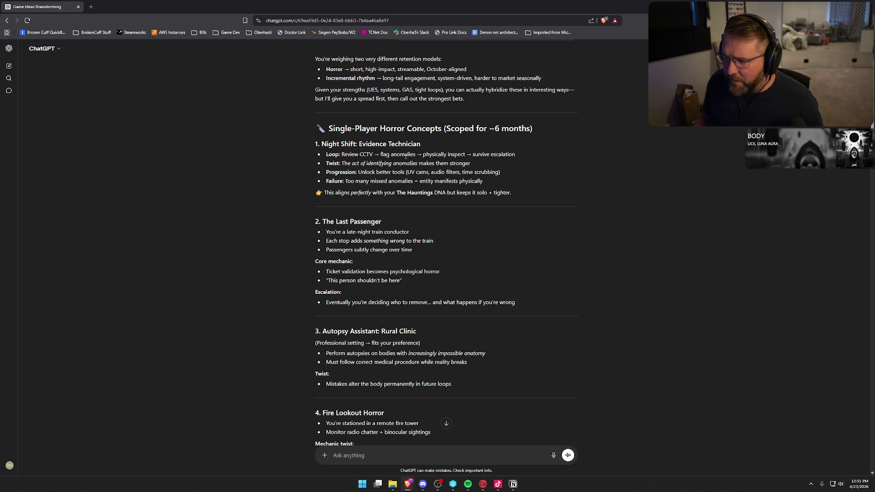
scroll(405, 156, "down", 1)
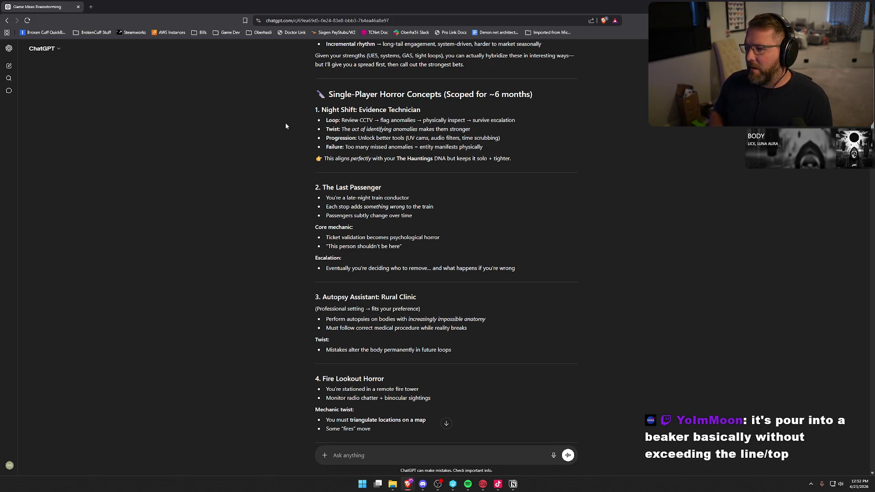
left_click_drag(286, 122, 281, 159)
left_click(279, 215)
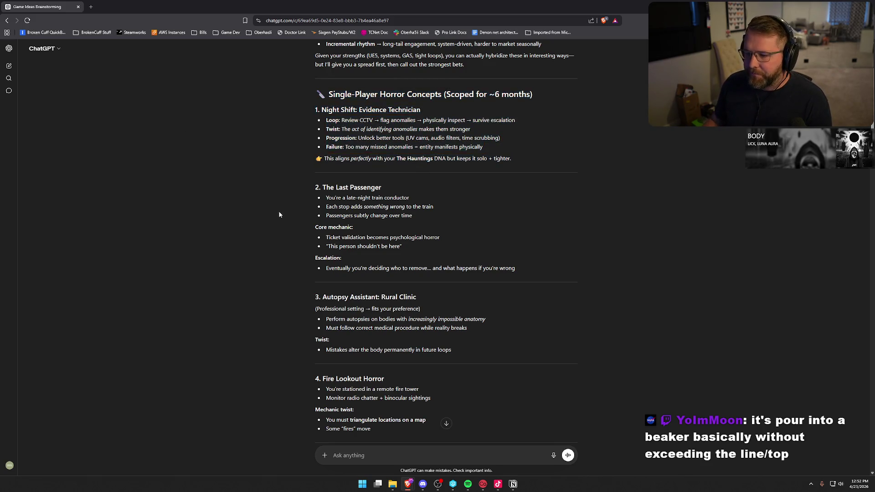
scroll(275, 202, "down", 2)
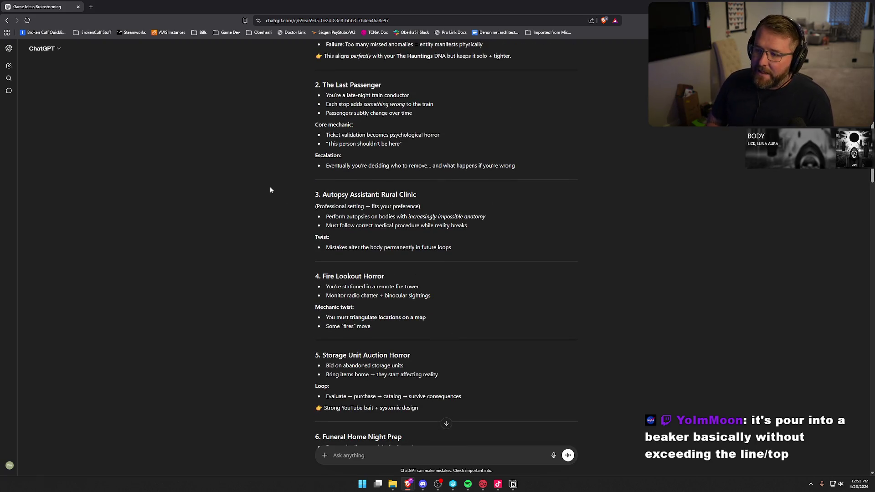